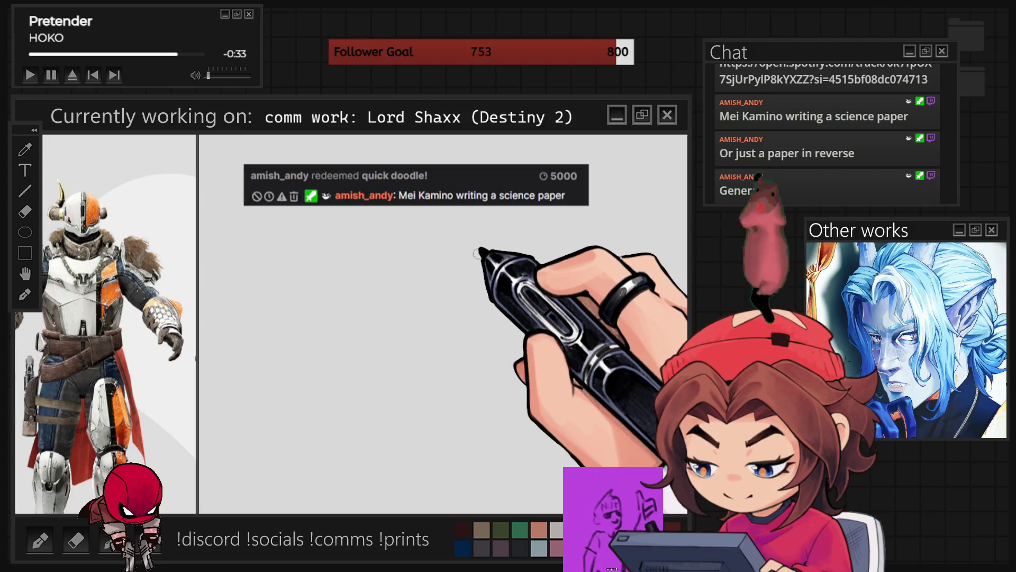
Rough out the head circle with centre and eye-line guides, a small writing hand, and a hair tuft
{"action": "left_click_drag", "start_coordinate": [530, 266], "coordinate": [537, 248]}
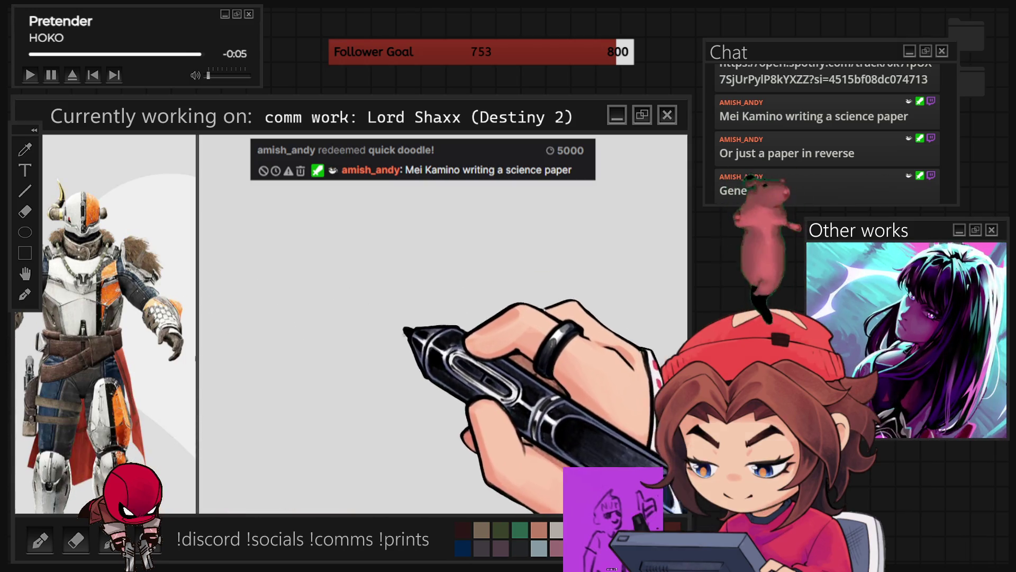
{"action": "mouse_move", "coordinate": [407, 259]}
{"action": "left_mouse_down"}
{"action": "mouse_move", "coordinate": [442, 299]}
{"action": "mouse_move", "coordinate": [433, 366]}
{"action": "left_mouse_up"}
{"action": "mouse_move", "coordinate": [341, 341]}
{"action": "left_mouse_down"}
{"action": "mouse_move", "coordinate": [352, 397]}
{"action": "mouse_move", "coordinate": [375, 430]}
{"action": "mouse_move", "coordinate": [450, 414]}
{"action": "left_mouse_up"}
{"action": "left_click_drag", "start_coordinate": [433, 365], "coordinate": [410, 450]}
{"action": "left_click_drag", "start_coordinate": [365, 392], "coordinate": [449, 390]}
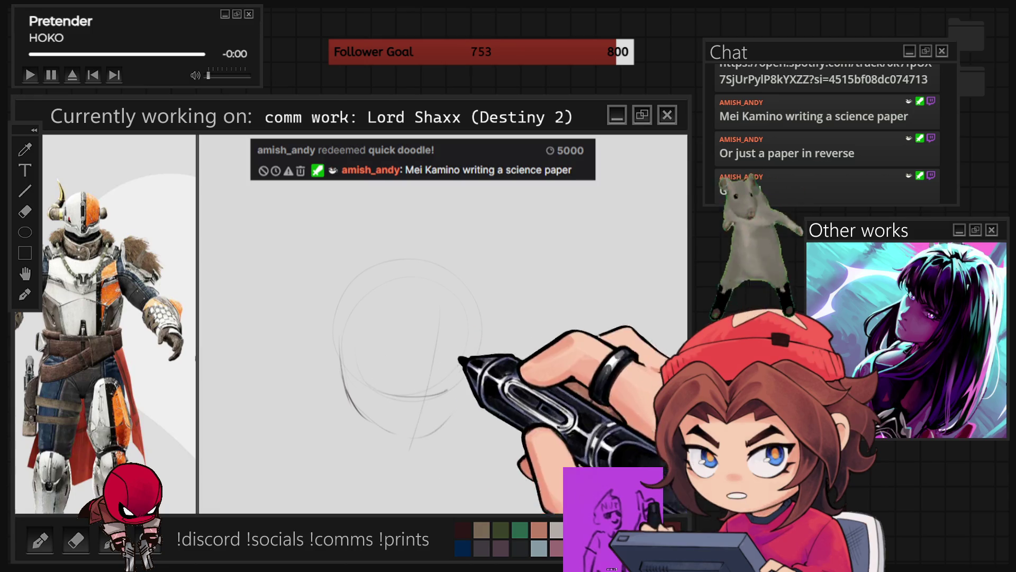
{"action": "left_click_drag", "start_coordinate": [487, 440], "coordinate": [481, 461]}
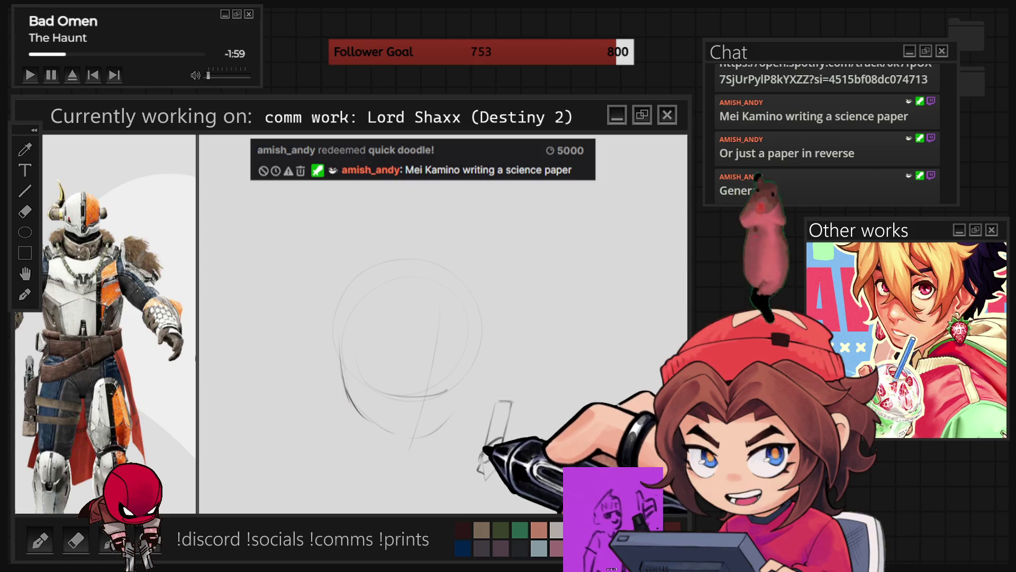
{"action": "left_click_drag", "start_coordinate": [481, 434], "coordinate": [509, 468]}
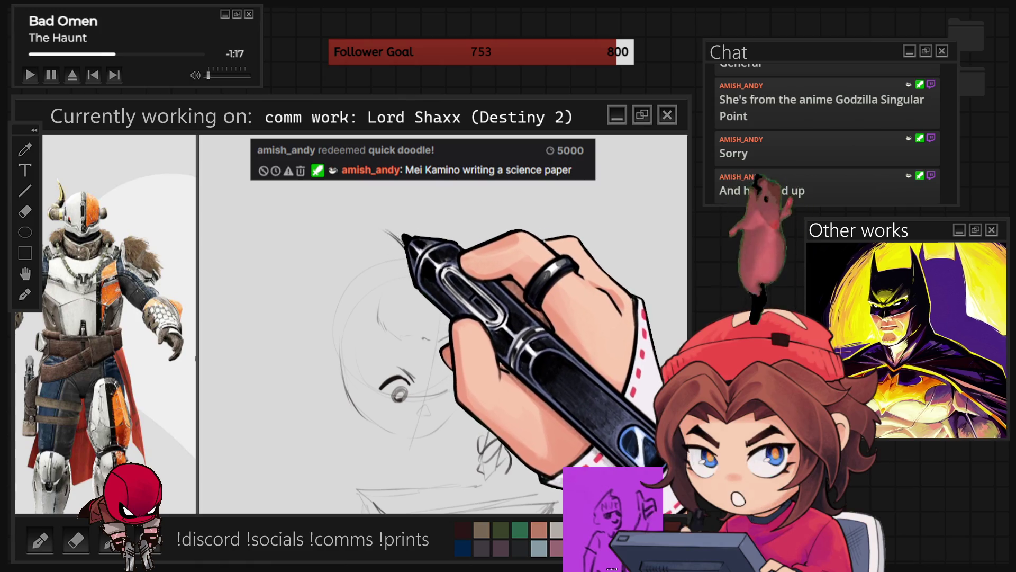
{"action": "mouse_move", "coordinate": [401, 242]}
{"action": "left_mouse_down"}
{"action": "mouse_move", "coordinate": [418, 267]}
{"action": "mouse_move", "coordinate": [411, 249]}
{"action": "mouse_move", "coordinate": [426, 248]}
{"action": "mouse_move", "coordinate": [430, 259]}
{"action": "left_mouse_up"}
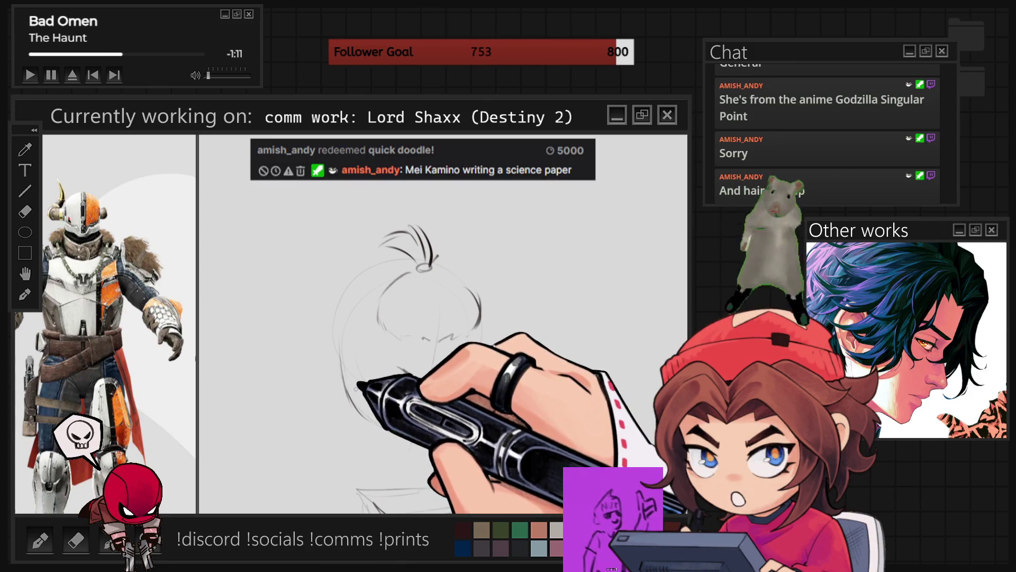
Draw the left eye with its pupil and the right eye, and darken the head's right outline
{"action": "mouse_move", "coordinate": [370, 341]}
{"action": "left_mouse_down"}
{"action": "mouse_move", "coordinate": [370, 410]}
{"action": "mouse_move", "coordinate": [402, 394]}
{"action": "mouse_move", "coordinate": [430, 425]}
{"action": "left_mouse_up"}
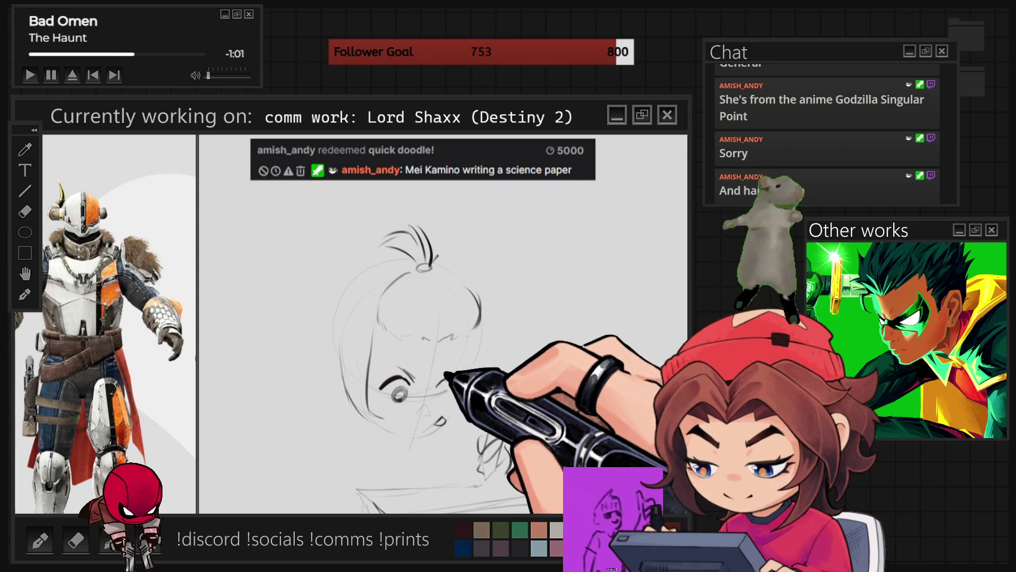
{"action": "left_click_drag", "start_coordinate": [449, 373], "coordinate": [443, 395]}
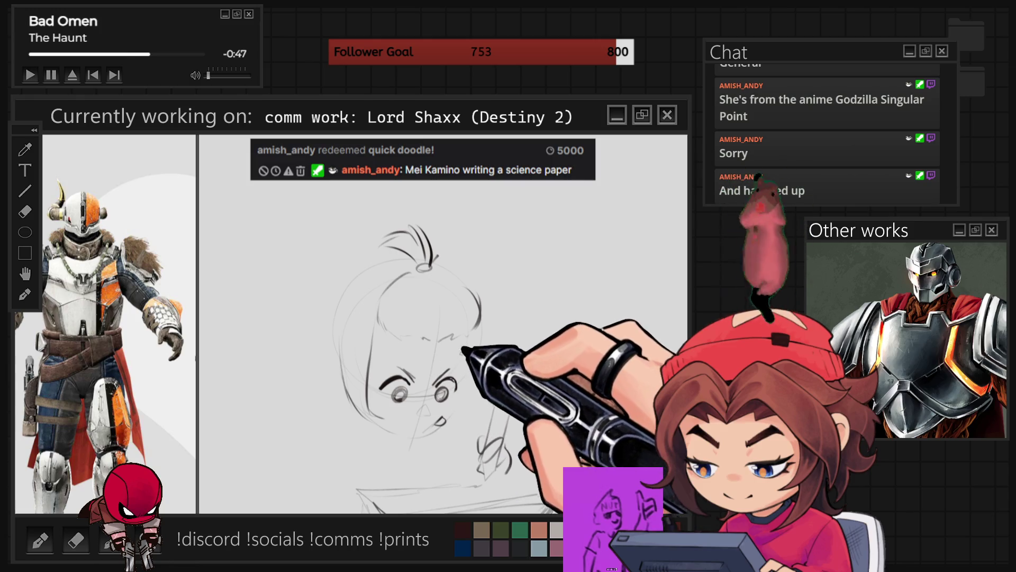
{"action": "left_click_drag", "start_coordinate": [479, 317], "coordinate": [478, 395]}
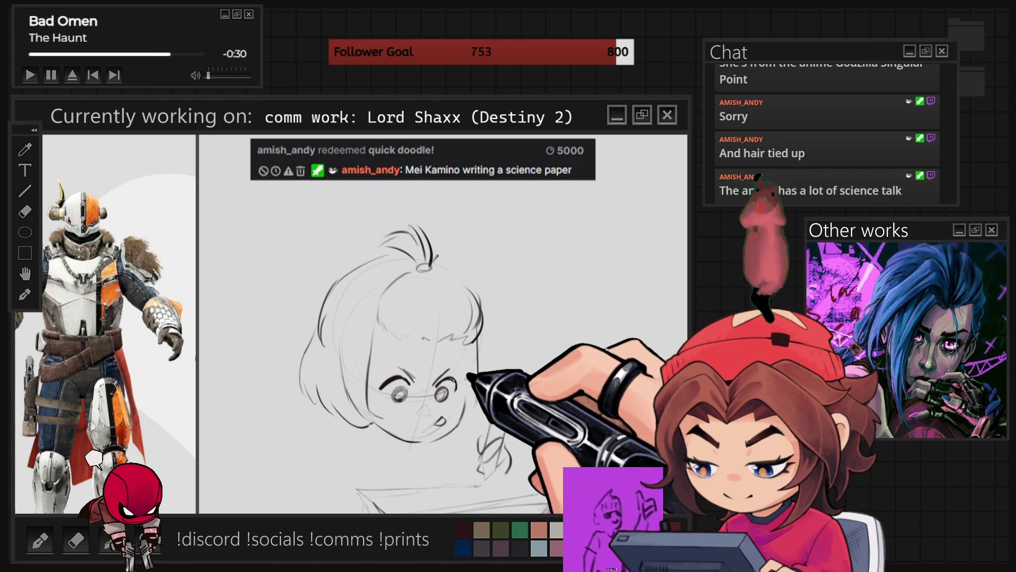
Zoom in and sketch the left-side contour of the girl's body below the head
{"action": "scroll", "coordinate": [445, 318], "scroll_direction": "up", "scroll_amount": 2}
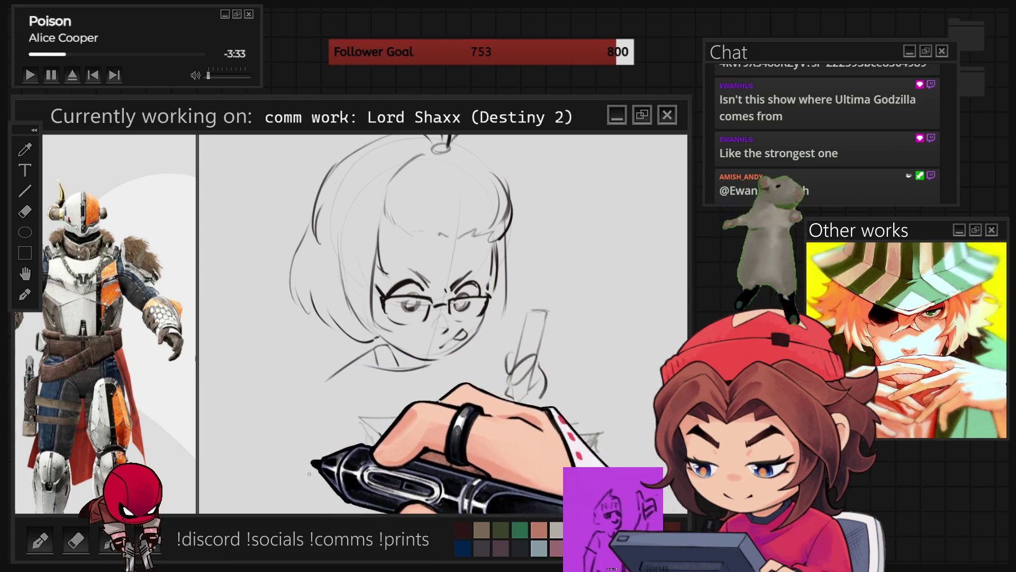
{"action": "left_click_drag", "start_coordinate": [342, 369], "coordinate": [324, 456]}
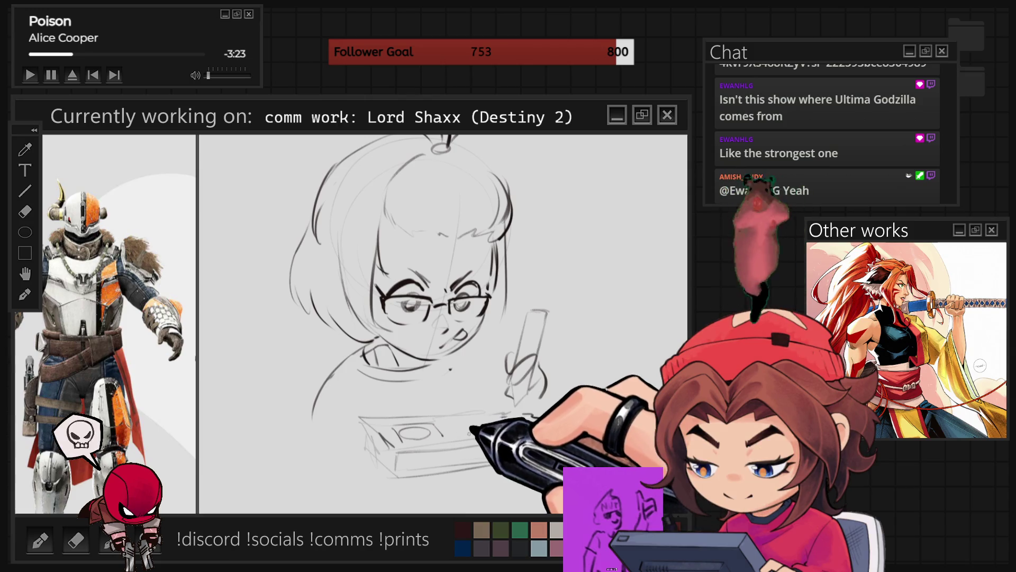
Extend the desk edge leftward, add strokes around the writing hand, and lasso-select the head
{"action": "left_click_drag", "start_coordinate": [370, 435], "coordinate": [259, 446]}
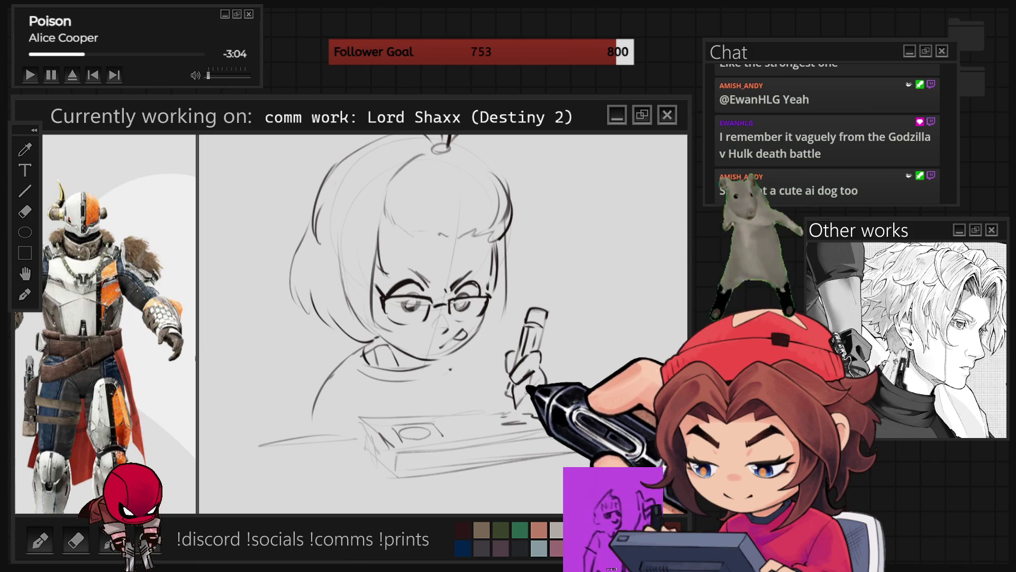
{"action": "left_click_drag", "start_coordinate": [501, 418], "coordinate": [548, 414]}
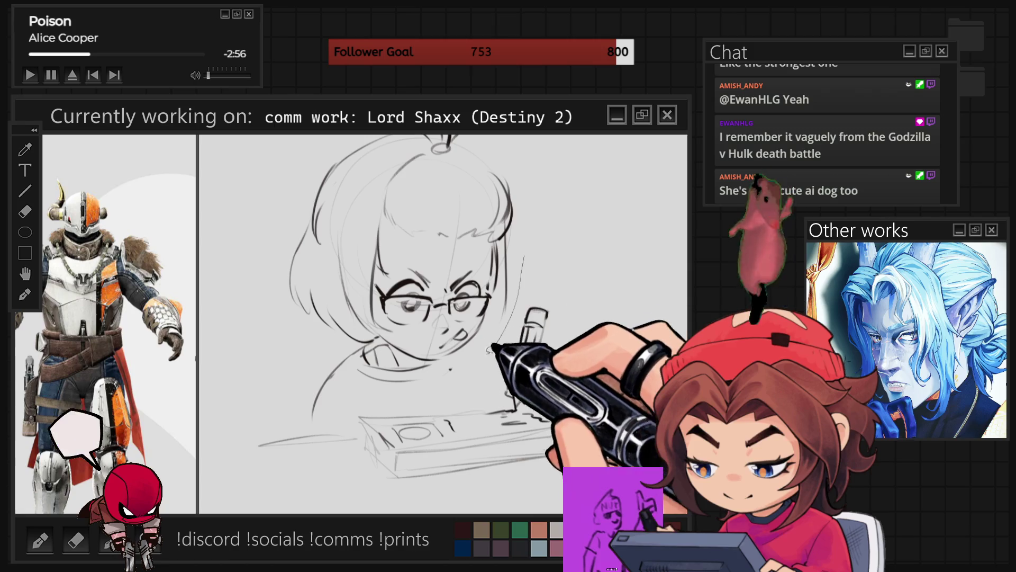
{"action": "left_click_drag", "start_coordinate": [545, 139], "coordinate": [312, 137]}
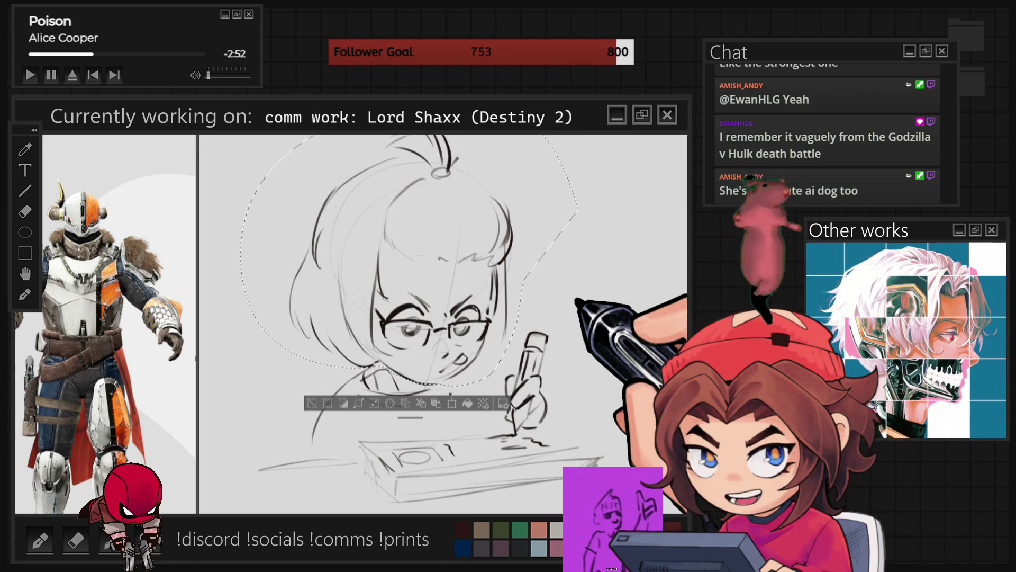
{"action": "left_click", "coordinate": [243, 358]}
Nudge the sketched head with glasses slightly lower on the body
{"action": "key", "text": "ctrl+z"}
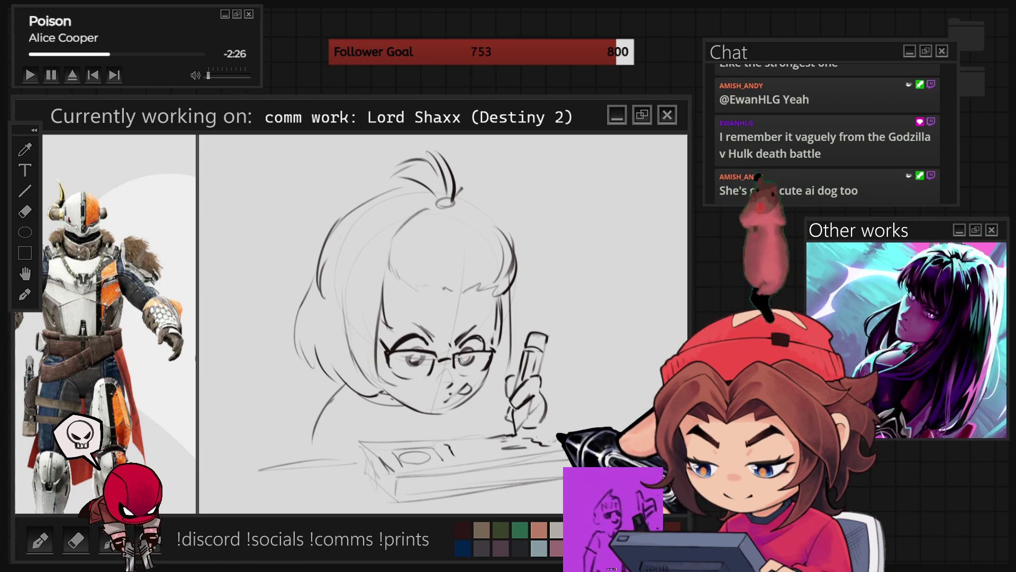
Add a chin stroke, shade the left side of the hair grey, and extend the lower-left desk line
{"action": "mouse_move", "coordinate": [339, 414]}
{"action": "left_mouse_down"}
{"action": "mouse_move", "coordinate": [298, 445]}
{"action": "mouse_move", "coordinate": [331, 455]}
{"action": "mouse_move", "coordinate": [341, 420]}
{"action": "mouse_move", "coordinate": [318, 454]}
{"action": "mouse_move", "coordinate": [385, 408]}
{"action": "left_mouse_up"}
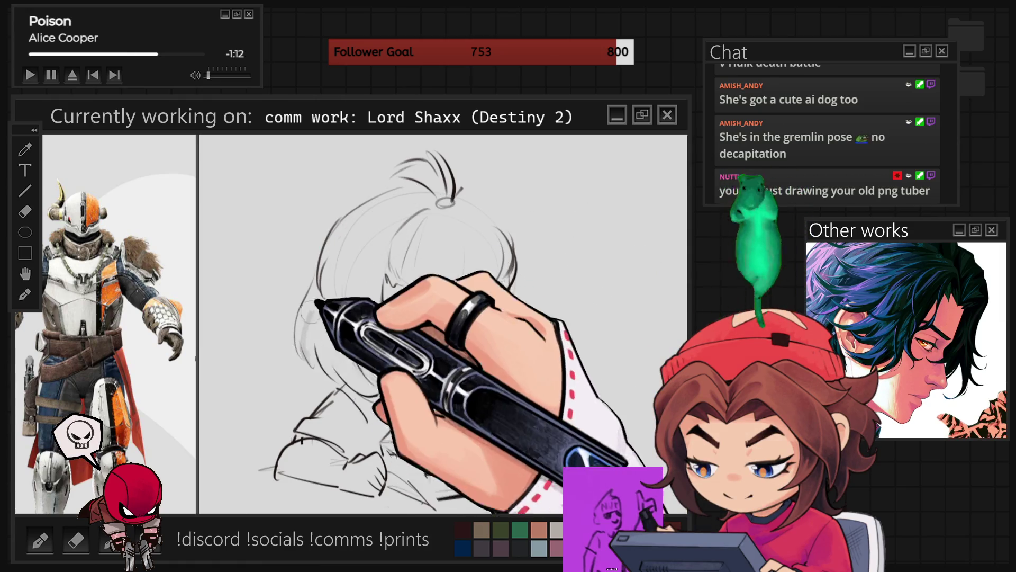
{"action": "mouse_move", "coordinate": [302, 343]}
{"action": "left_mouse_down"}
{"action": "mouse_move", "coordinate": [340, 335]}
{"action": "mouse_move", "coordinate": [318, 341]}
{"action": "mouse_move", "coordinate": [340, 324]}
{"action": "mouse_move", "coordinate": [365, 374]}
{"action": "left_mouse_up"}
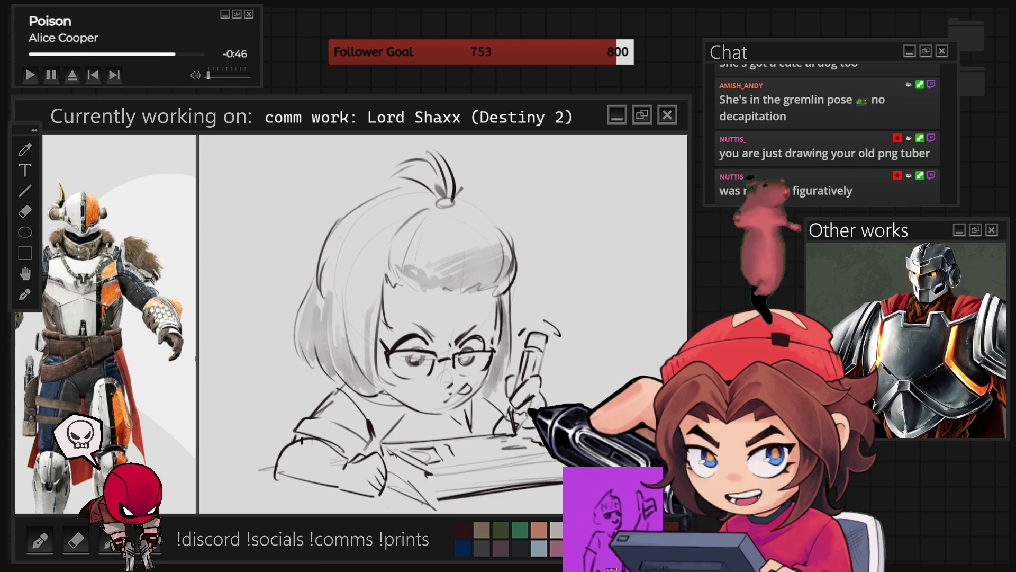
{"action": "left_click_drag", "start_coordinate": [262, 469], "coordinate": [222, 477]}
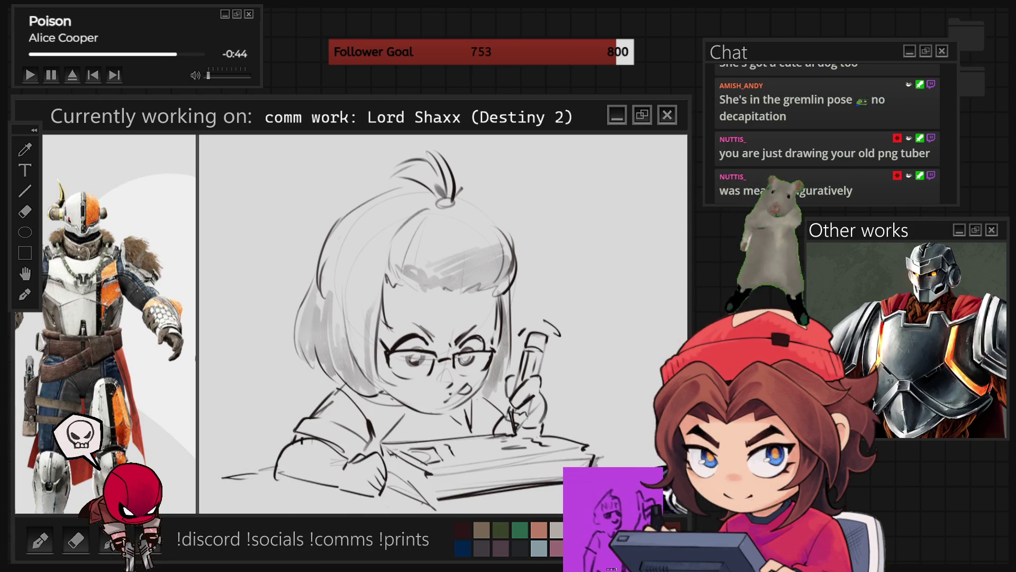
Zoom out until Lord Shaxx's helmet, fur collar and raised arms are in view
{"action": "scroll", "coordinate": [247, 448], "scroll_direction": "down", "scroll_amount": 2}
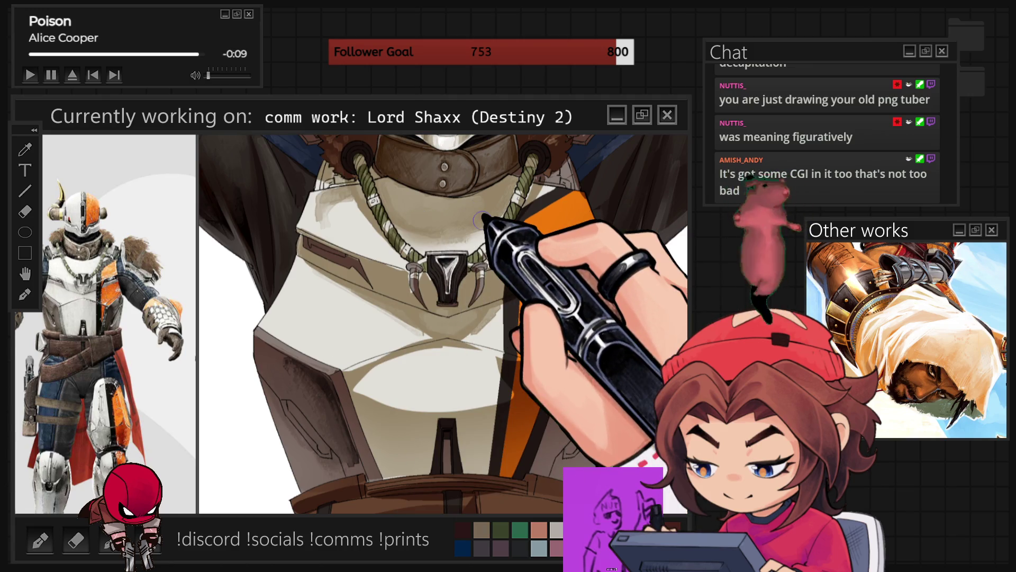
{"action": "scroll", "coordinate": [479, 219], "scroll_direction": "down", "scroll_amount": 5}
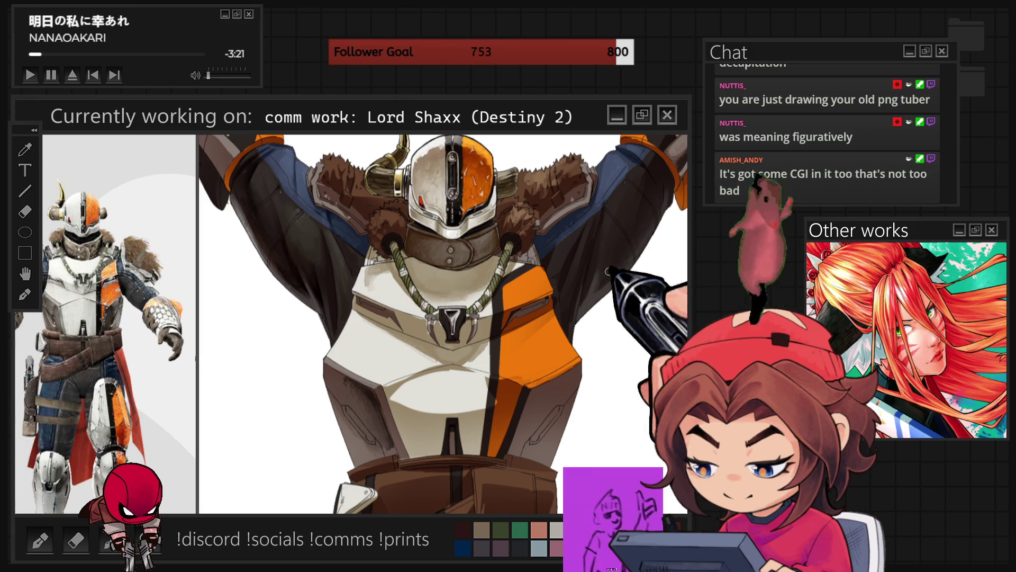
{"action": "scroll", "coordinate": [443, 323], "scroll_direction": "down", "scroll_amount": 3}
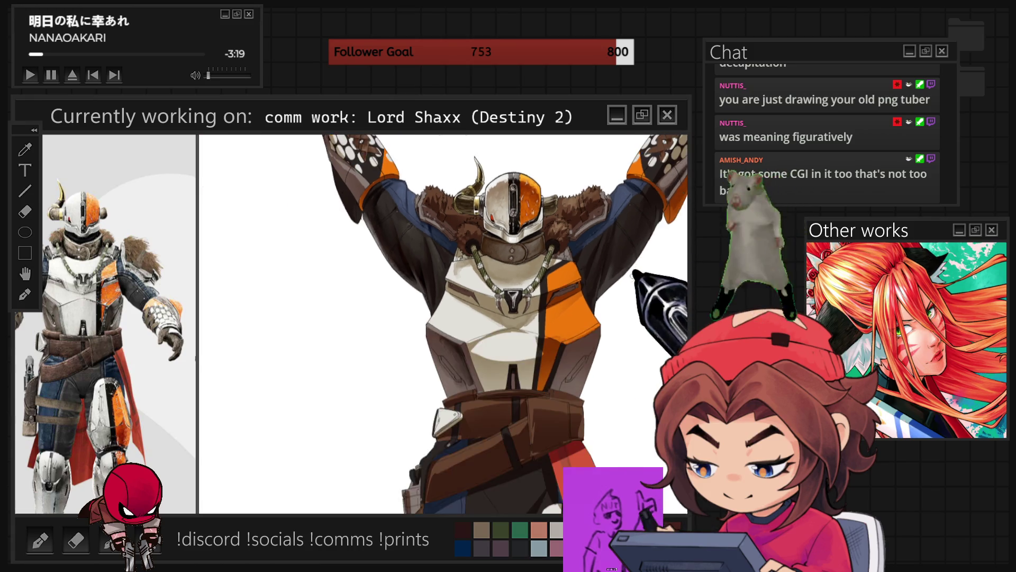
{"action": "scroll", "coordinate": [444, 323], "scroll_direction": "up", "scroll_amount": 2}
{"action": "scroll", "coordinate": [444, 324], "scroll_direction": "up", "scroll_amount": 1}
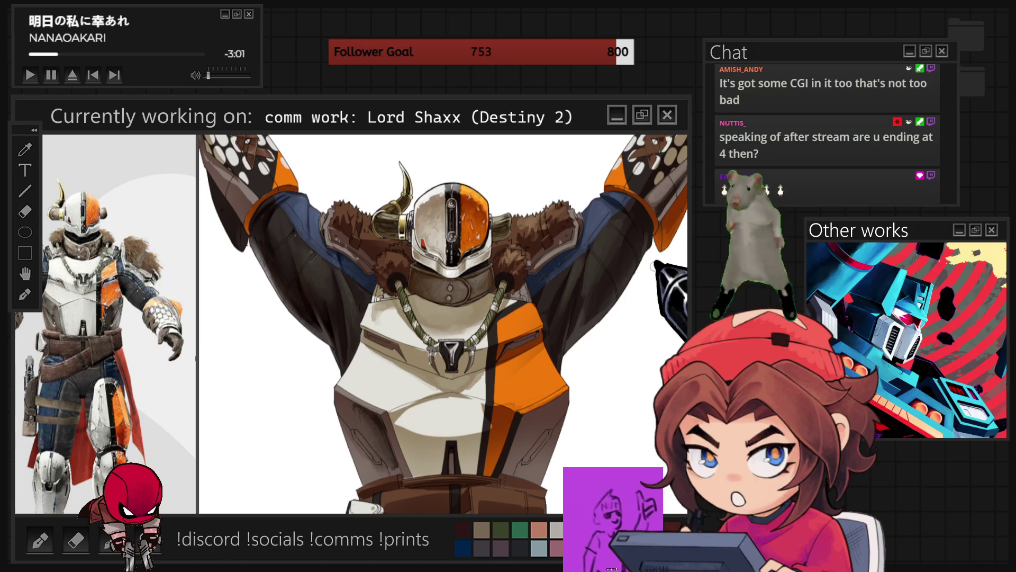
{"action": "key", "text": "ctrl+minus"}
{"action": "key", "text": "ctrl+minus"}
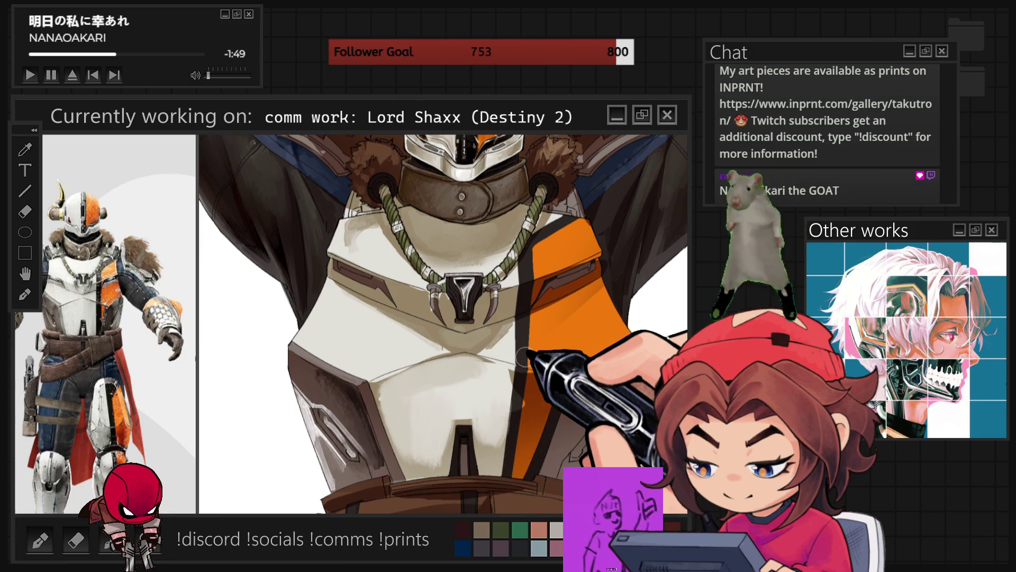
Zoom out to the full figure, then zoom in close on the raised left gauntlet and glove
{"action": "scroll", "coordinate": [523, 356], "scroll_direction": "down", "scroll_amount": 5}
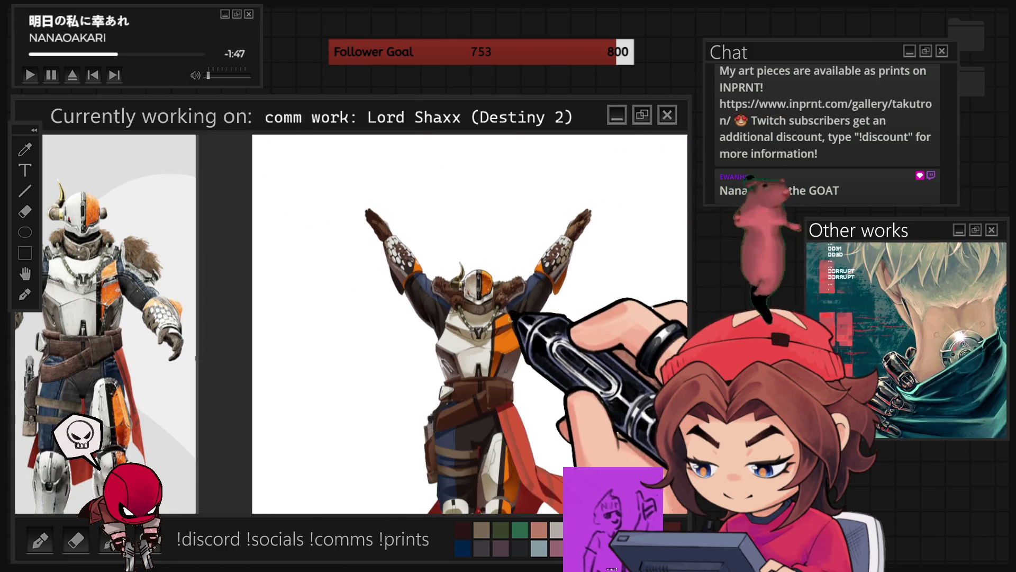
{"action": "scroll", "coordinate": [491, 339], "scroll_direction": "down", "scroll_amount": 2}
{"action": "scroll", "coordinate": [528, 325], "scroll_direction": "up", "scroll_amount": 8}
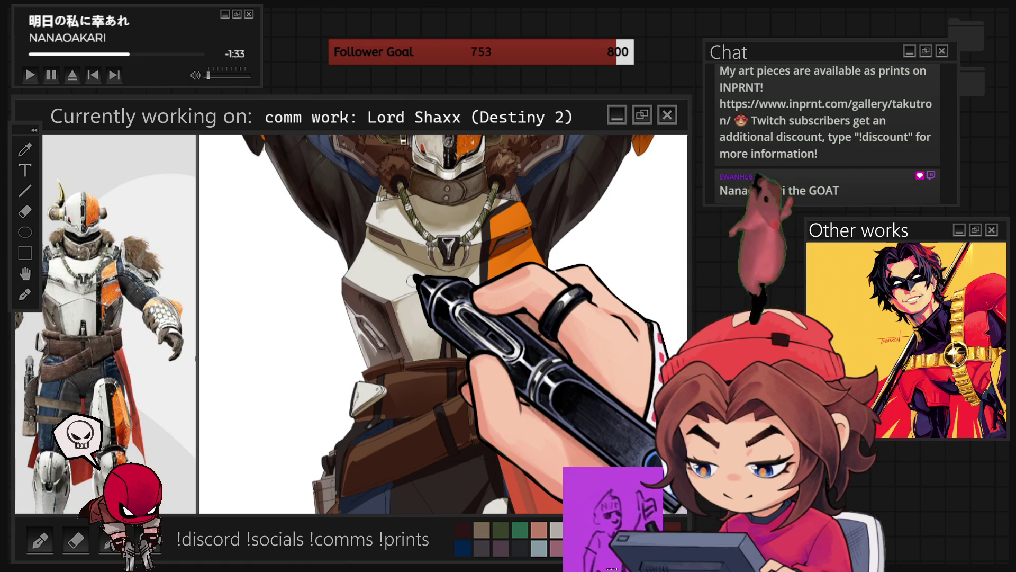
{"action": "scroll", "coordinate": [400, 275], "scroll_direction": "down", "scroll_amount": 2}
{"action": "scroll", "coordinate": [434, 350], "scroll_direction": "down", "scroll_amount": 2}
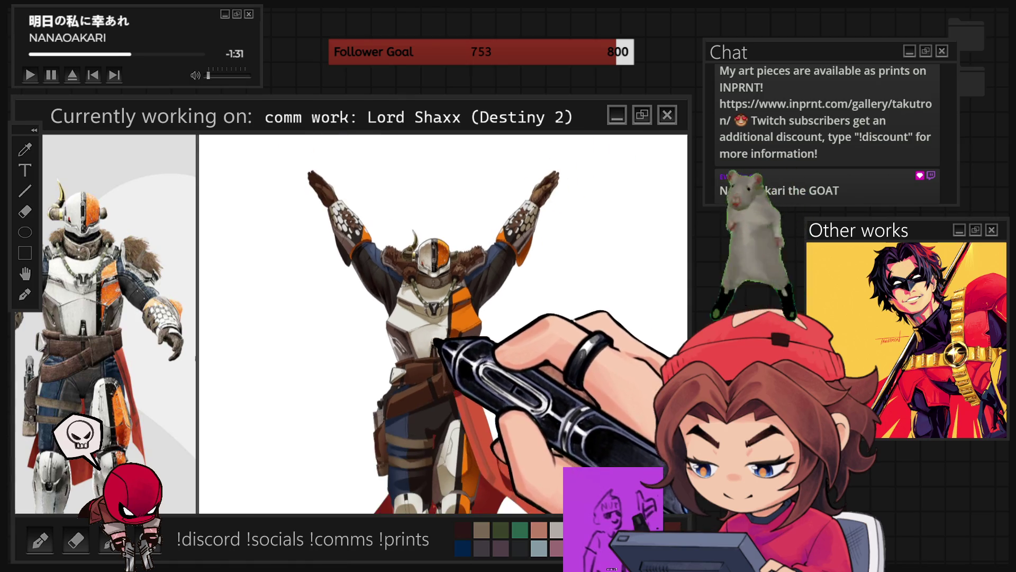
{"action": "scroll", "coordinate": [443, 324], "scroll_direction": "up", "scroll_amount": 2}
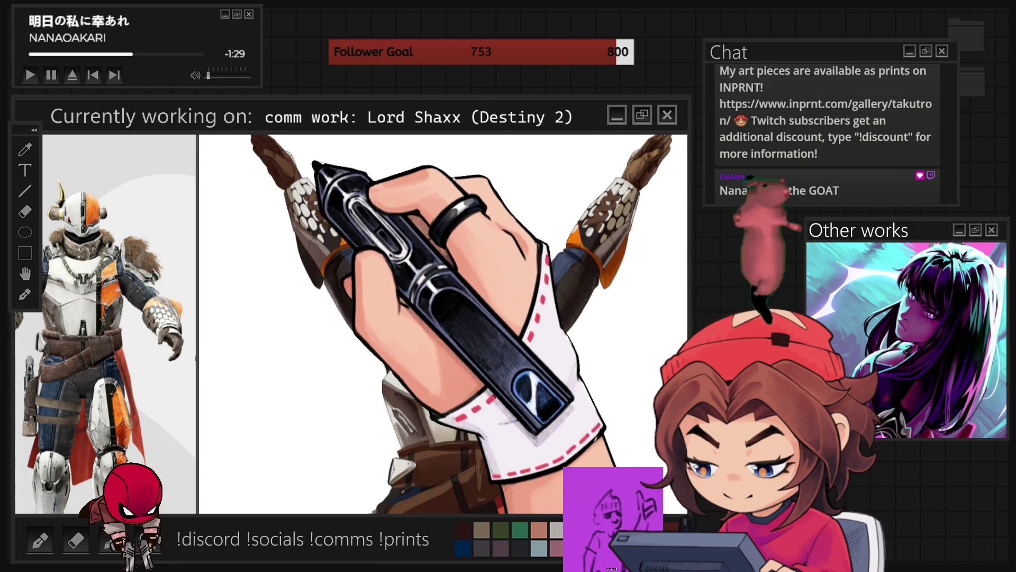
{"action": "scroll", "coordinate": [371, 212], "scroll_direction": "down", "scroll_amount": 2}
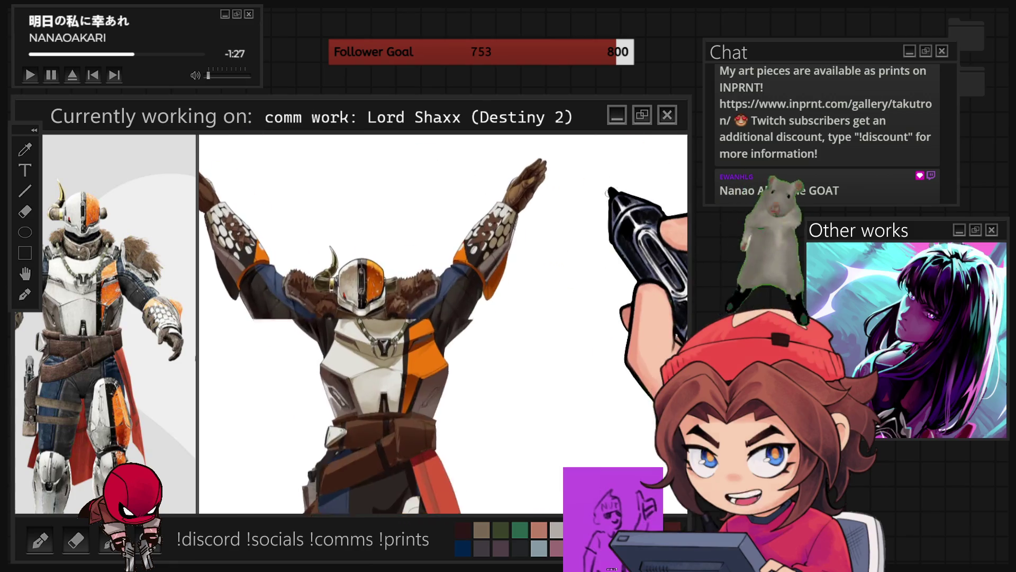
{"action": "scroll", "coordinate": [544, 149], "scroll_direction": "up", "scroll_amount": 4}
{"action": "scroll", "coordinate": [668, 144], "scroll_direction": "up", "scroll_amount": 1}
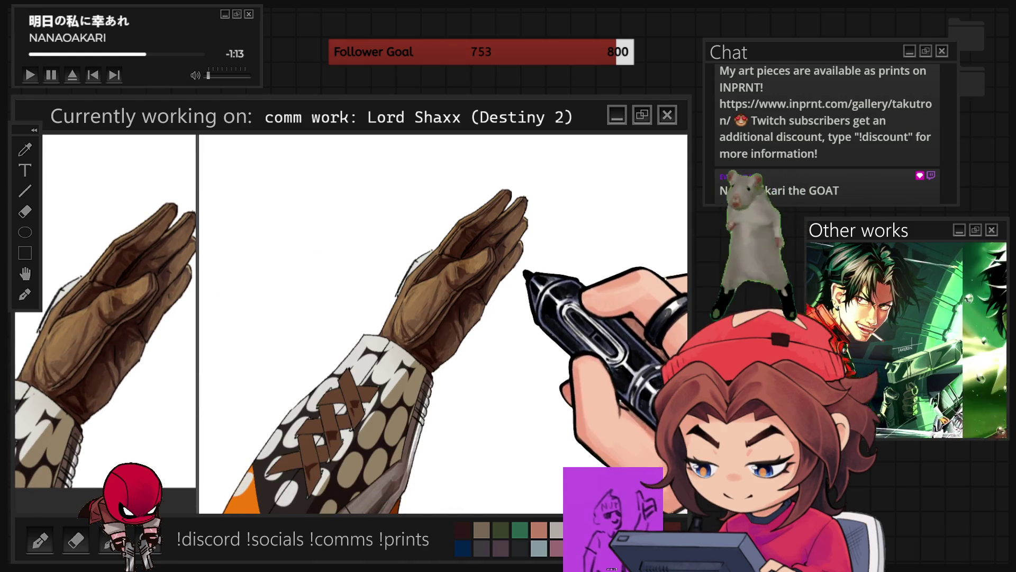
Paint darker brown shading over the glove's fingers and palm, zooming in and out as needed
{"action": "scroll", "coordinate": [591, 289], "scroll_direction": "down", "scroll_amount": 5}
{"action": "scroll", "coordinate": [591, 289], "scroll_direction": "up", "scroll_amount": 5}
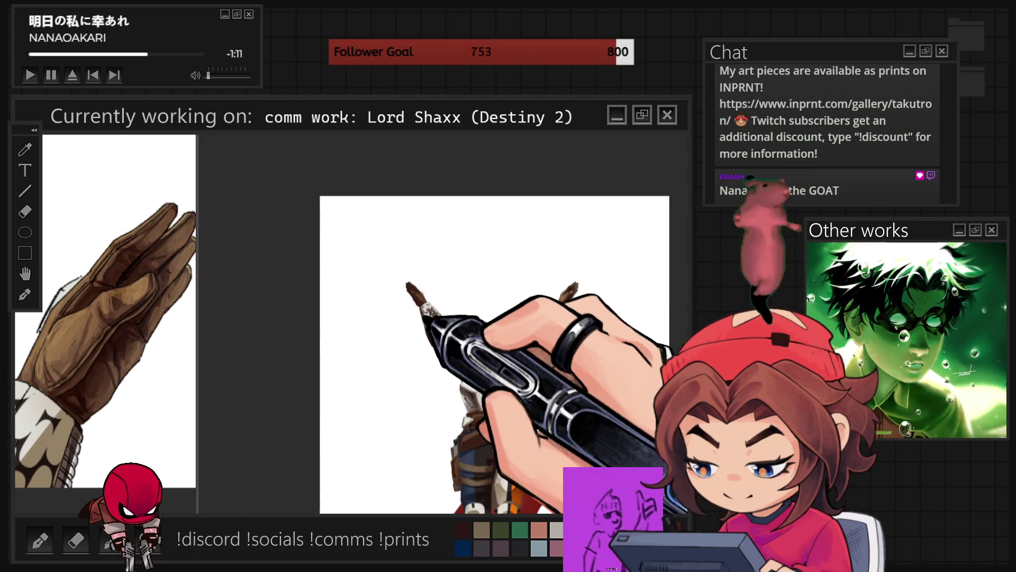
{"action": "scroll", "coordinate": [411, 265], "scroll_direction": "up", "scroll_amount": 3}
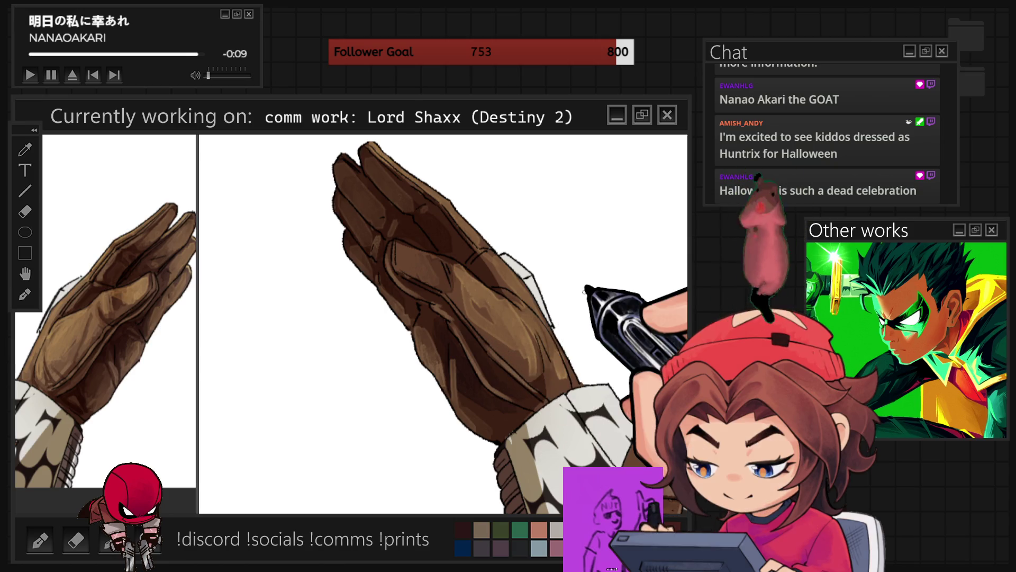
{"action": "scroll", "coordinate": [592, 282], "scroll_direction": "down", "scroll_amount": 3}
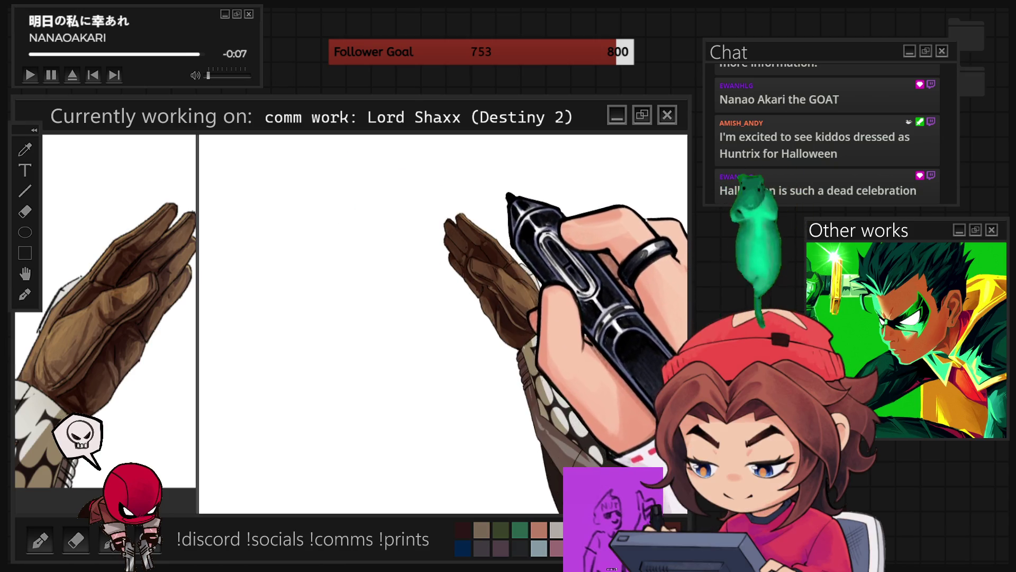
{"action": "scroll", "coordinate": [505, 233], "scroll_direction": "up", "scroll_amount": 3}
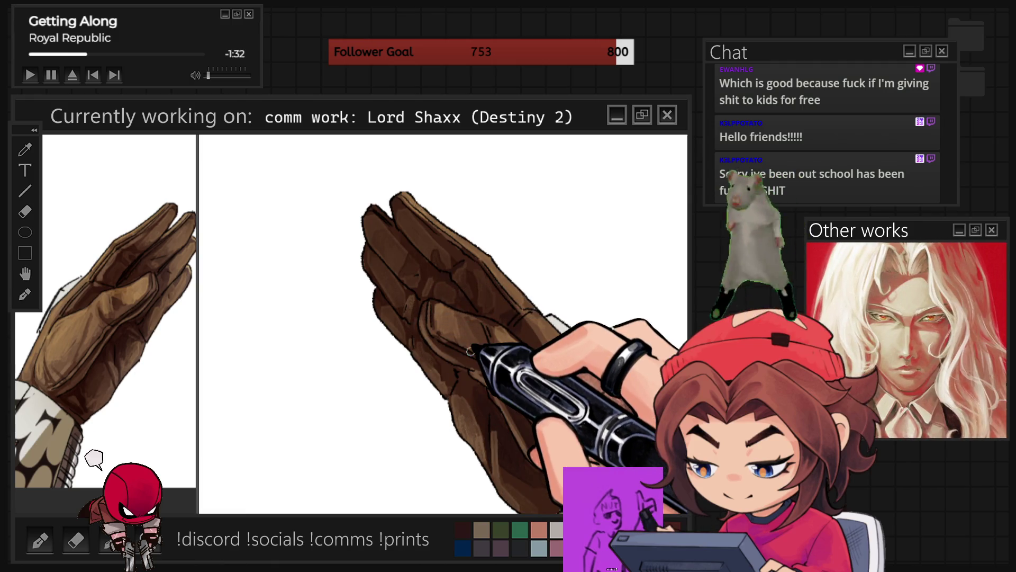
Zoom out, pan the raised glove toward centre, and zoom back in to keep rendering it
{"action": "mouse_move", "coordinate": [469, 351]}
{"action": "left_mouse_down"}
{"action": "mouse_move", "coordinate": [411, 254]}
{"action": "mouse_move", "coordinate": [390, 261]}
{"action": "mouse_move", "coordinate": [371, 246]}
{"action": "mouse_move", "coordinate": [360, 263]}
{"action": "mouse_move", "coordinate": [426, 345]}
{"action": "mouse_move", "coordinate": [486, 337]}
{"action": "left_mouse_up"}
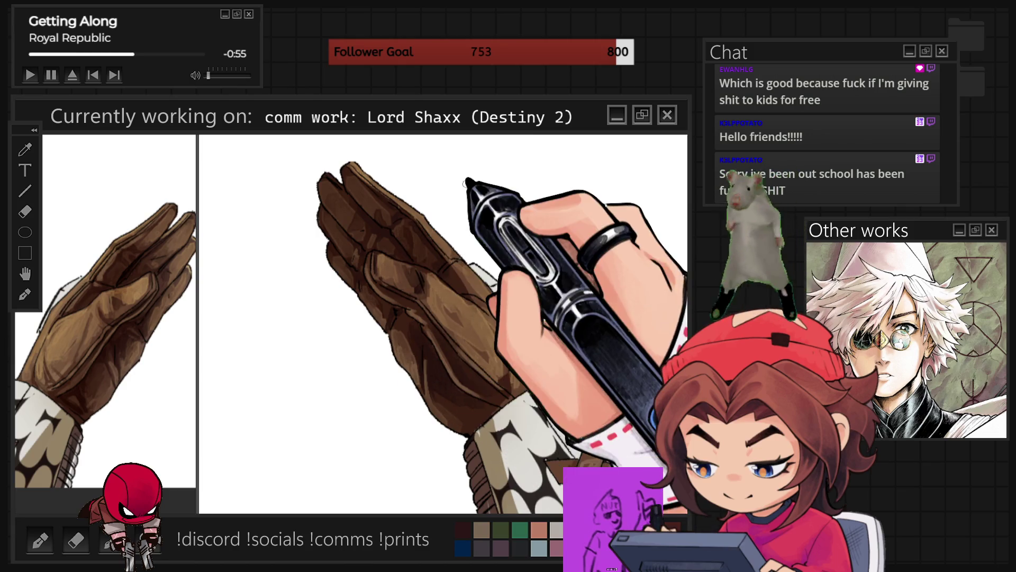
{"action": "key", "text": "ctrl+minus"}
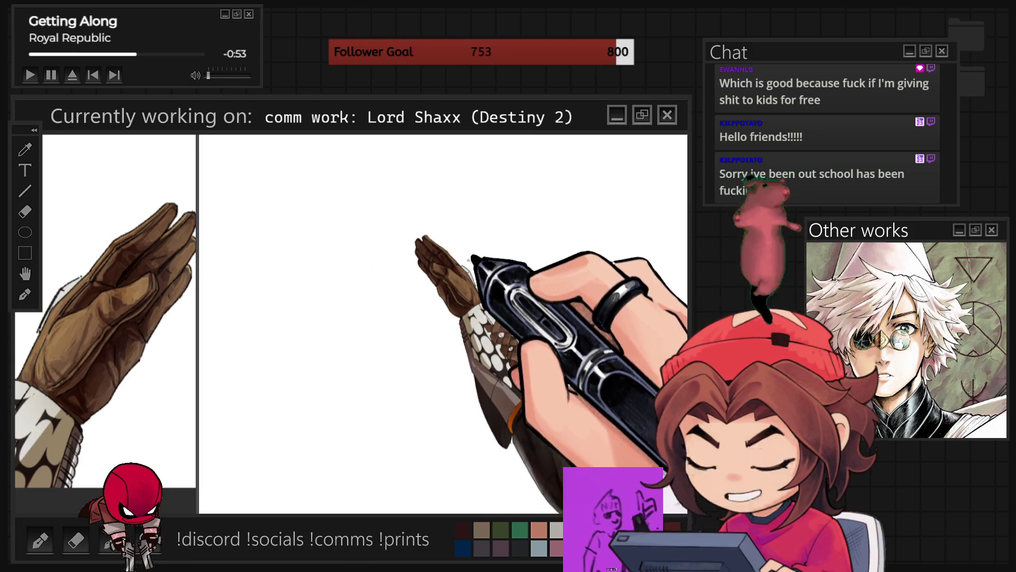
{"action": "left_click_drag", "start_coordinate": [473, 258], "coordinate": [434, 217]}
{"action": "scroll", "coordinate": [435, 217], "scroll_direction": "up", "scroll_amount": 3}
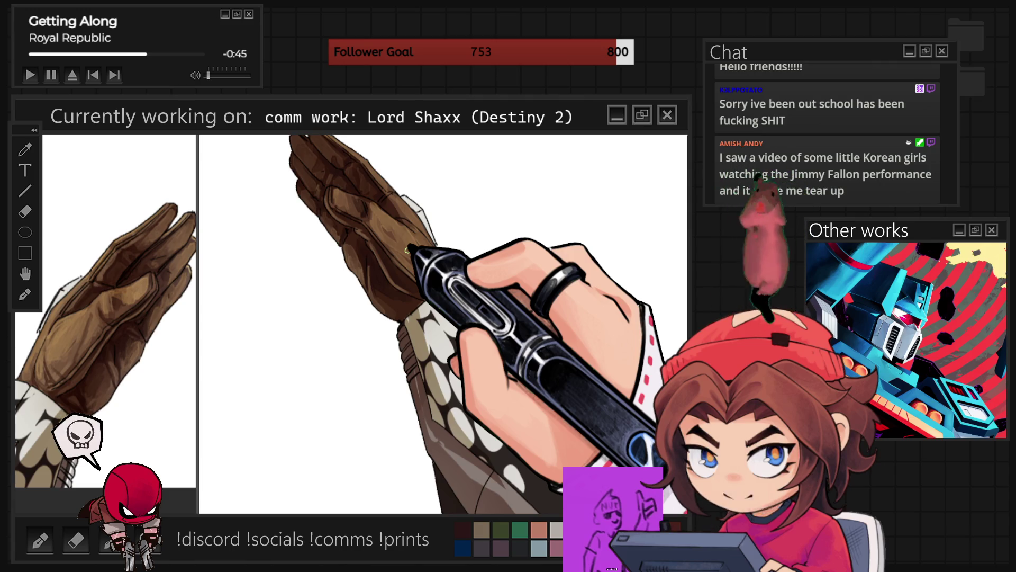
With a larger brush, paint the remaining brown leather shading on the glove, then zoom out to check it
{"action": "key", "text": "bracketright"}
{"action": "key", "text": "bracketright"}
{"action": "key", "text": "bracketright"}
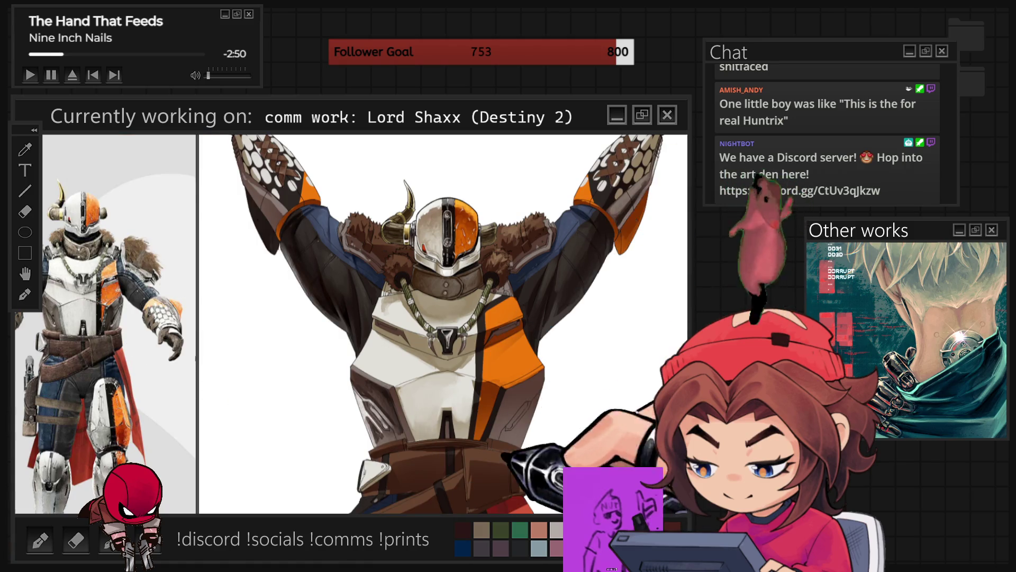
{"action": "key", "text": "ctrl+minus"}
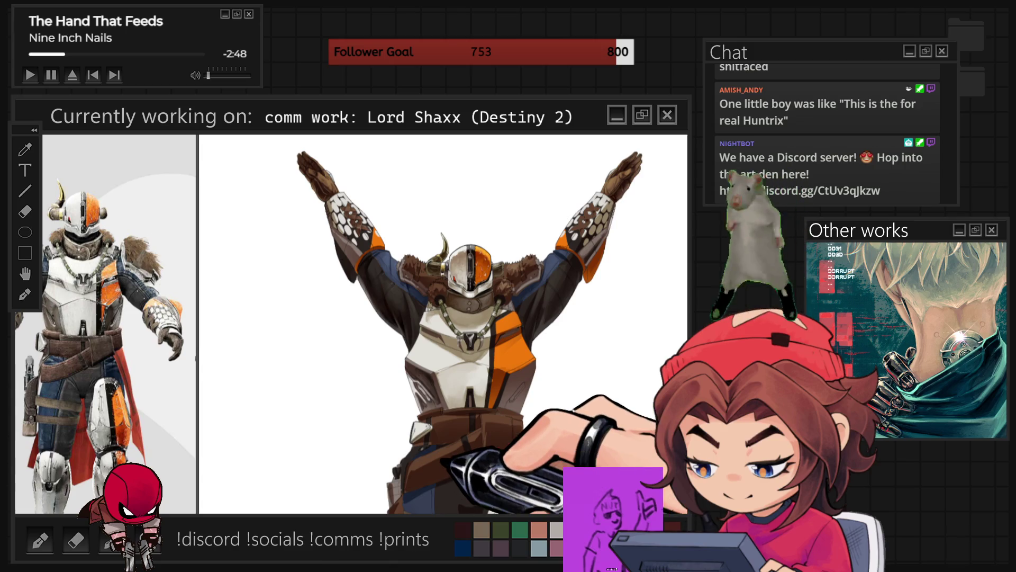
{"action": "scroll", "coordinate": [439, 458], "scroll_direction": "up", "scroll_amount": 1}
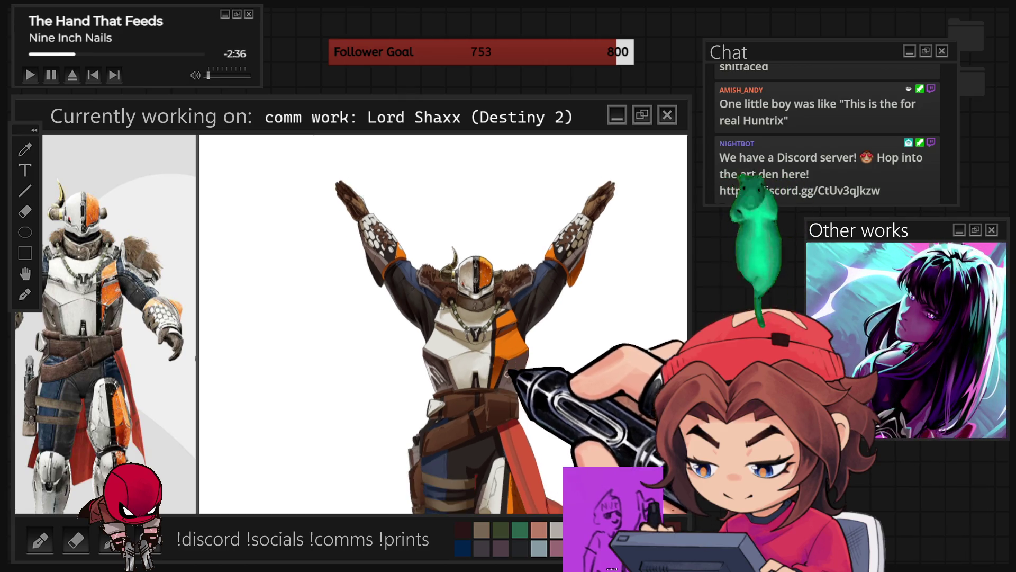
{"action": "scroll", "coordinate": [455, 275], "scroll_direction": "up", "scroll_amount": 3}
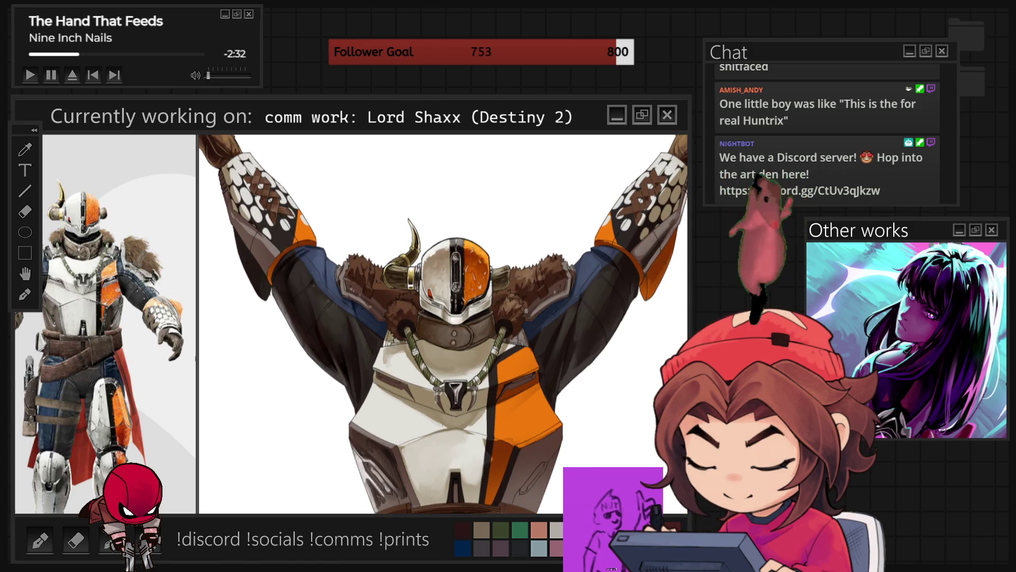
{"action": "scroll", "coordinate": [438, 312], "scroll_direction": "up", "scroll_amount": 3}
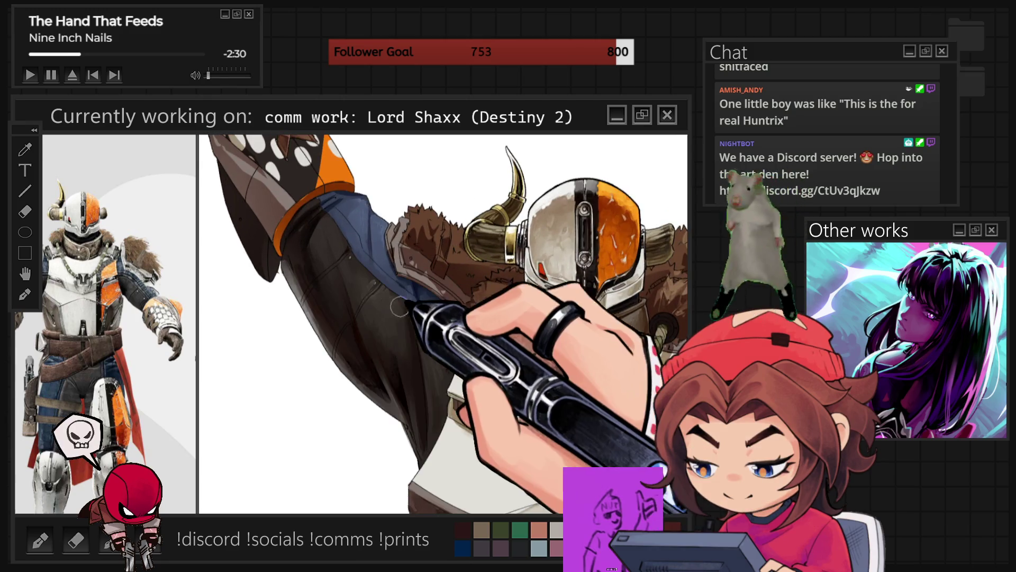
Zoomed in on the head, paint tufted, shaded fur strands around the horned helmet and horns
{"action": "scroll", "coordinate": [392, 300], "scroll_direction": "up", "scroll_amount": 3}
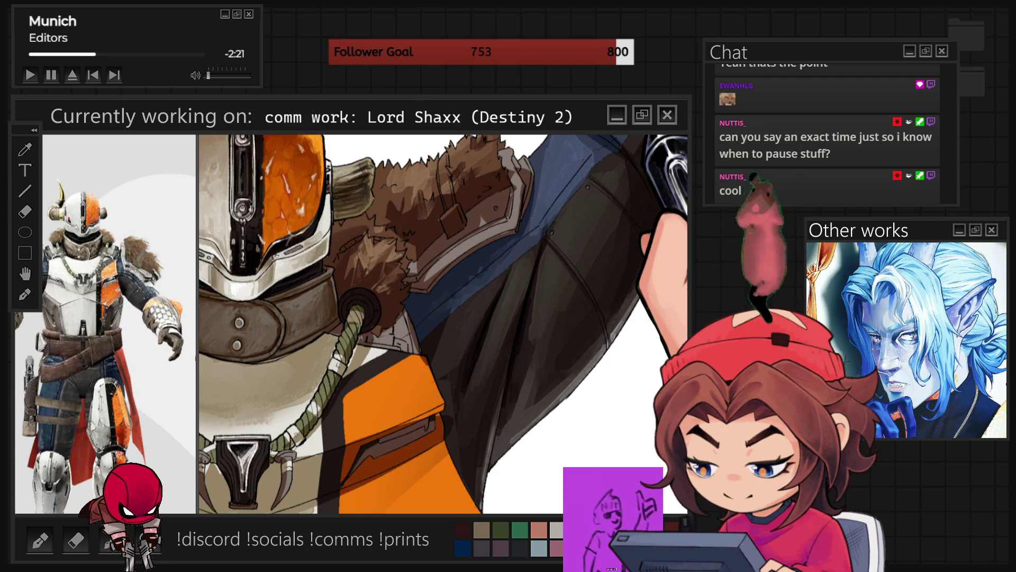
{"action": "scroll", "coordinate": [333, 295], "scroll_direction": "up", "scroll_amount": 3}
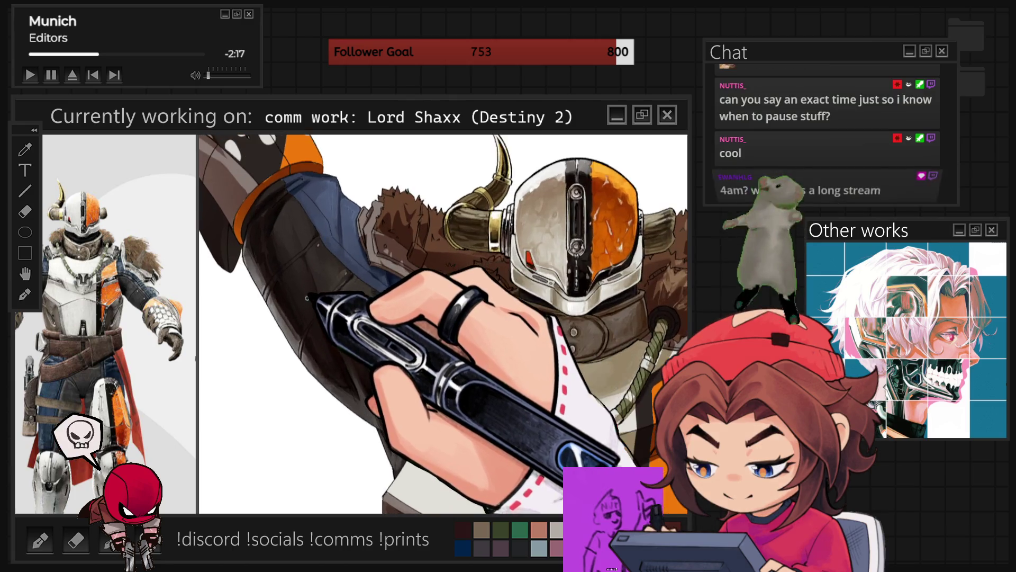
{"action": "scroll", "coordinate": [307, 298], "scroll_direction": "up", "scroll_amount": 2}
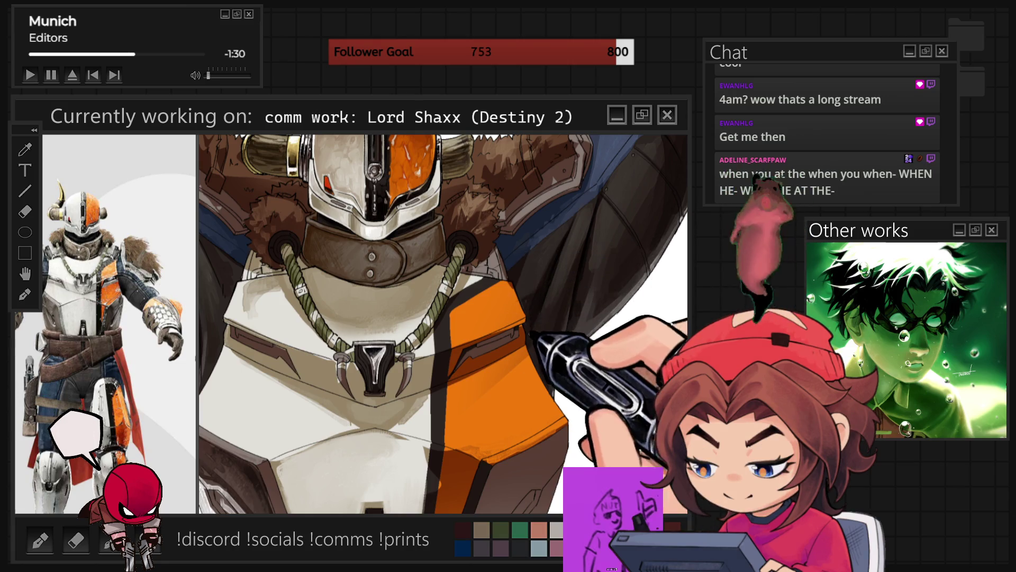
{"action": "scroll", "coordinate": [565, 410], "scroll_direction": "down", "scroll_amount": 5}
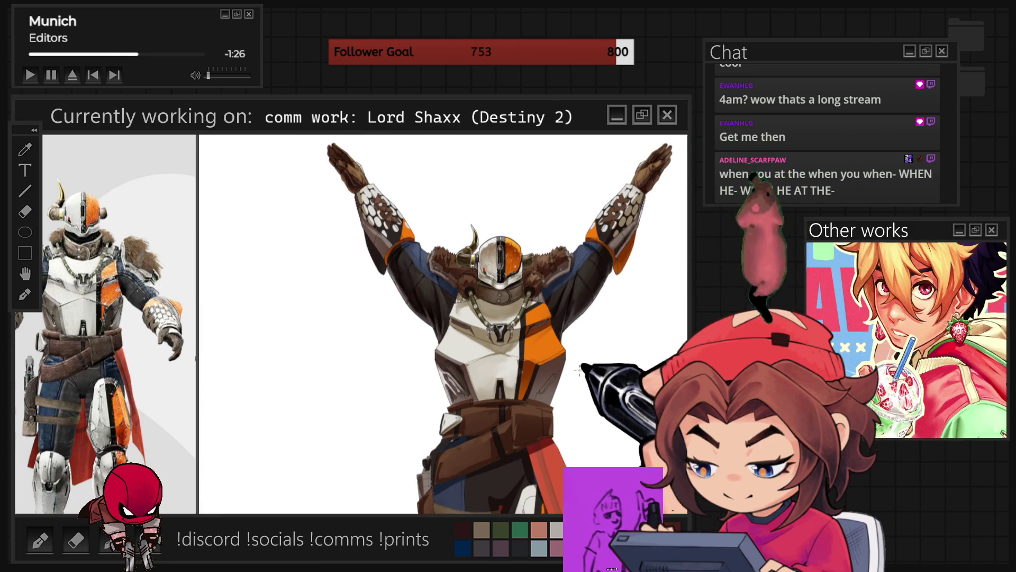
{"action": "scroll", "coordinate": [581, 370], "scroll_direction": "up", "scroll_amount": 4}
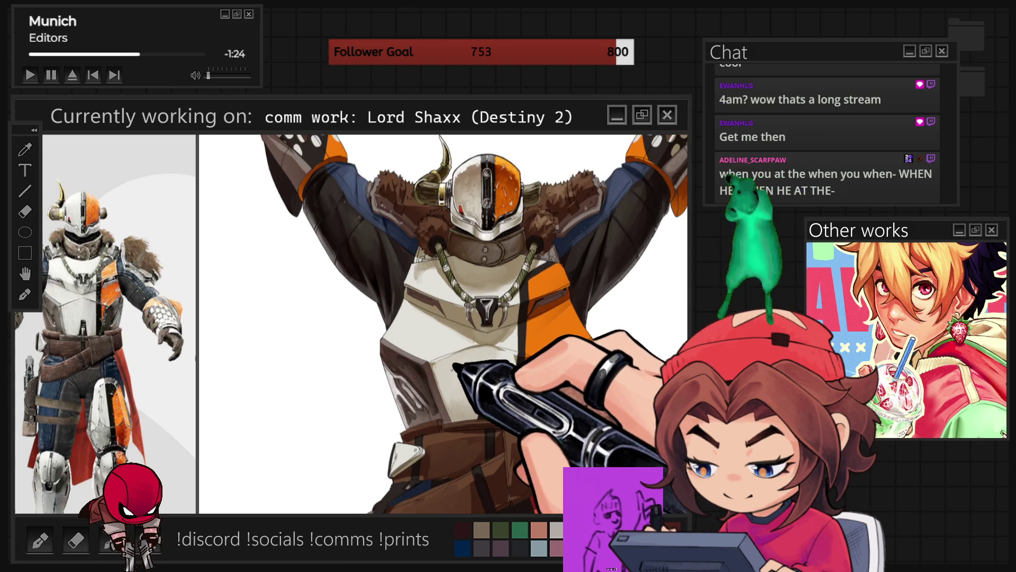
{"action": "scroll", "coordinate": [452, 366], "scroll_direction": "down", "scroll_amount": 1}
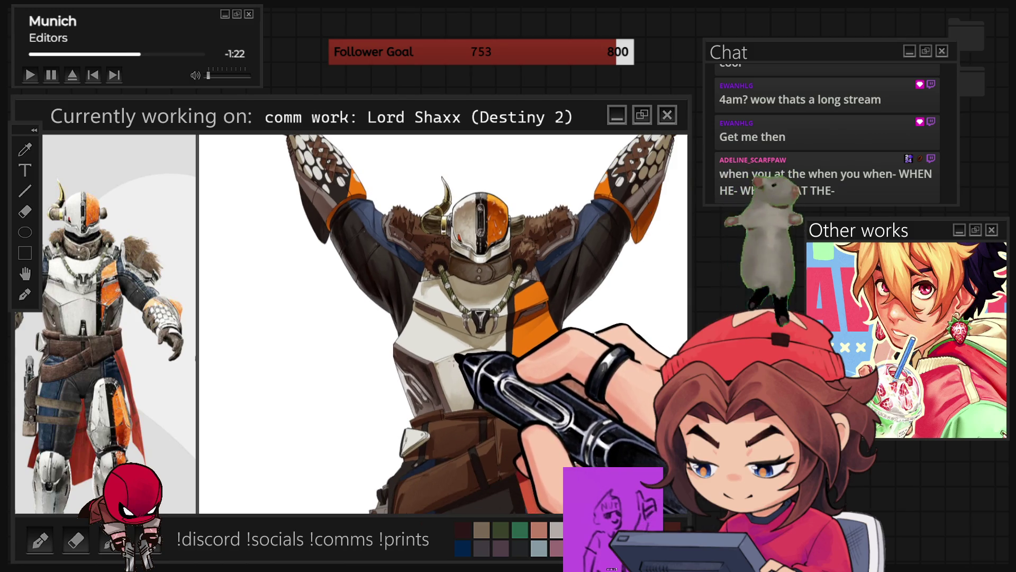
{"action": "scroll", "coordinate": [456, 352], "scroll_direction": "up", "scroll_amount": 4}
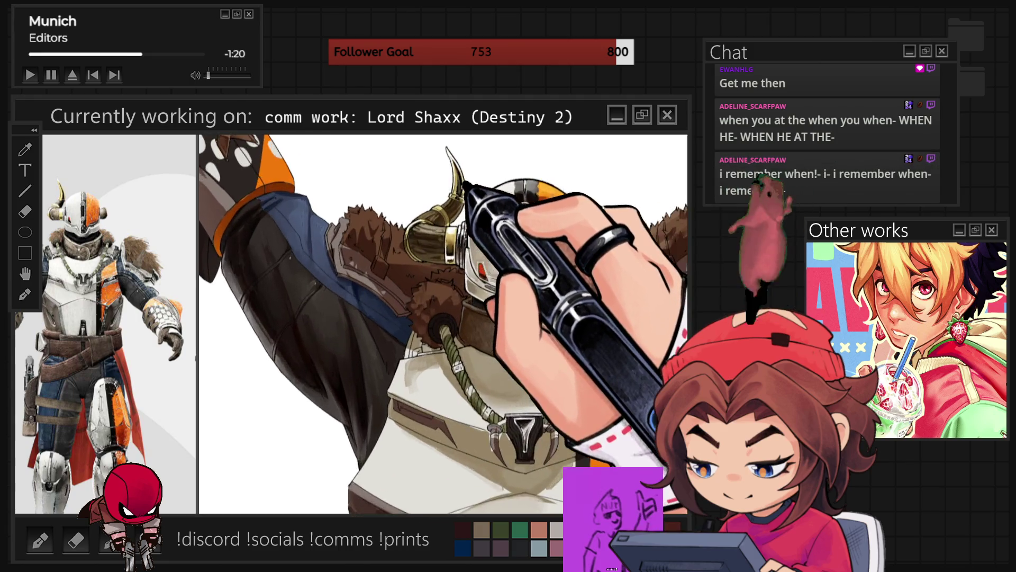
{"action": "scroll", "coordinate": [465, 191], "scroll_direction": "up", "scroll_amount": 1}
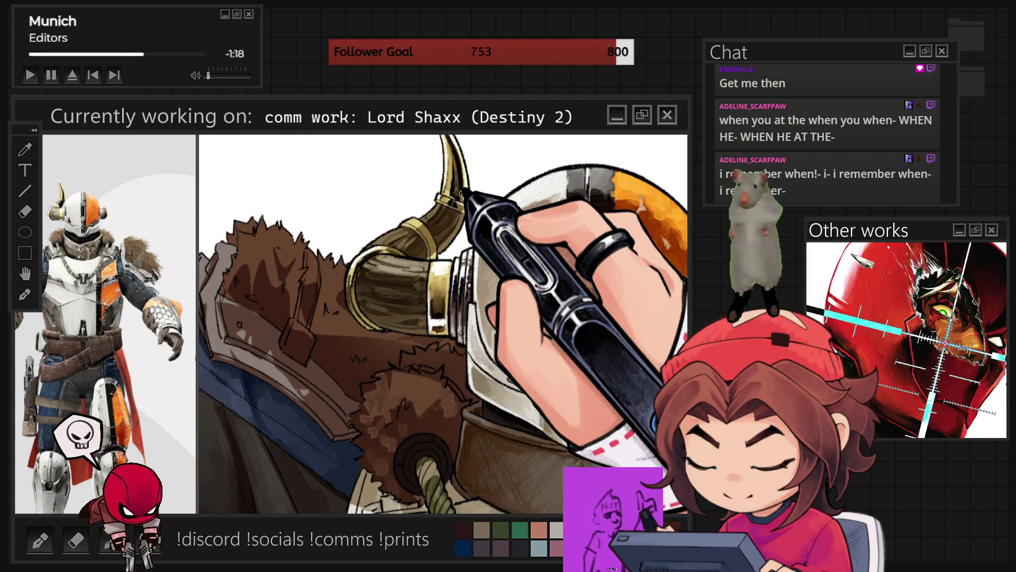
{"action": "scroll", "coordinate": [464, 192], "scroll_direction": "up", "scroll_amount": 1}
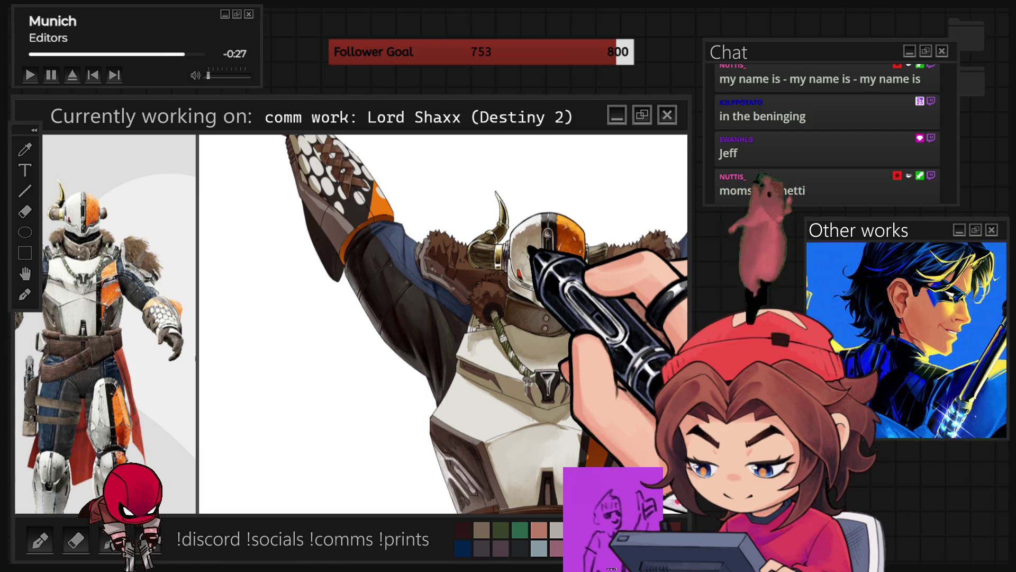
{"action": "scroll", "coordinate": [408, 332], "scroll_direction": "up", "scroll_amount": 3}
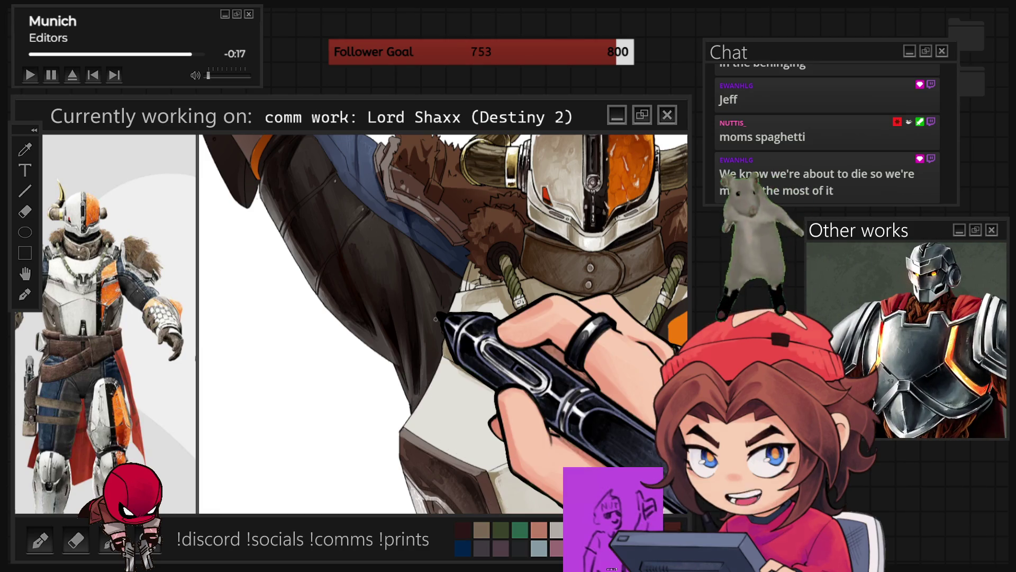
{"action": "key", "text": "ctrl+minus"}
{"action": "scroll", "coordinate": [382, 346], "scroll_direction": "down", "scroll_amount": 2}
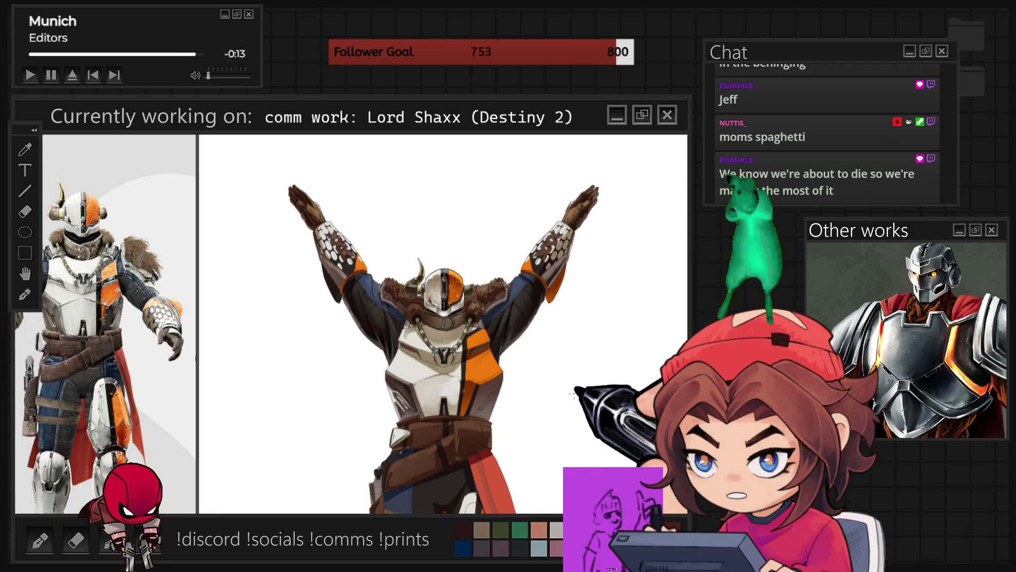
{"action": "scroll", "coordinate": [537, 334], "scroll_direction": "up", "scroll_amount": 2}
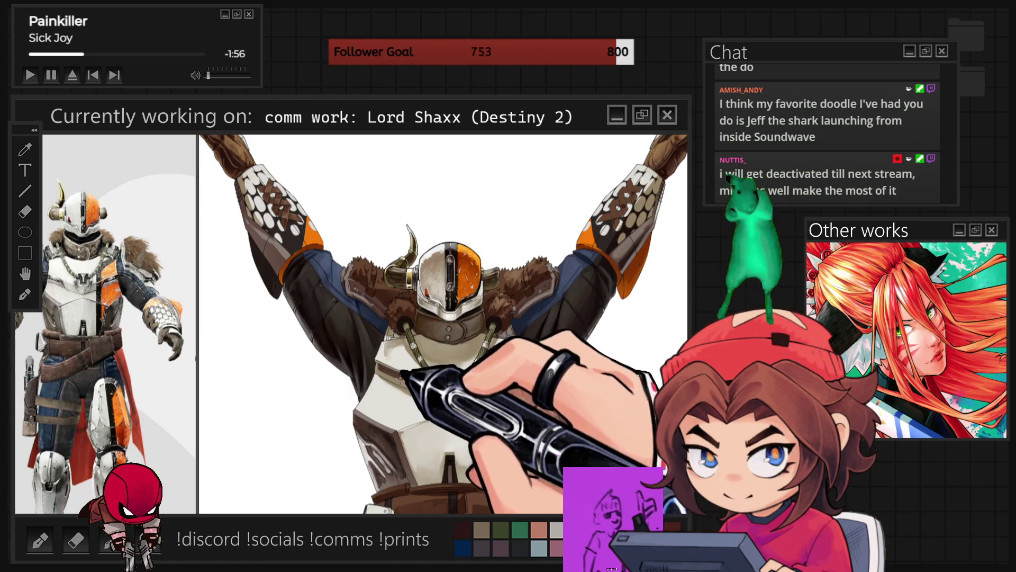
Stroke lighter orange highlights across the chest armour panel, then zoom out until both arms show
{"action": "scroll", "coordinate": [443, 324], "scroll_direction": "up", "scroll_amount": 2}
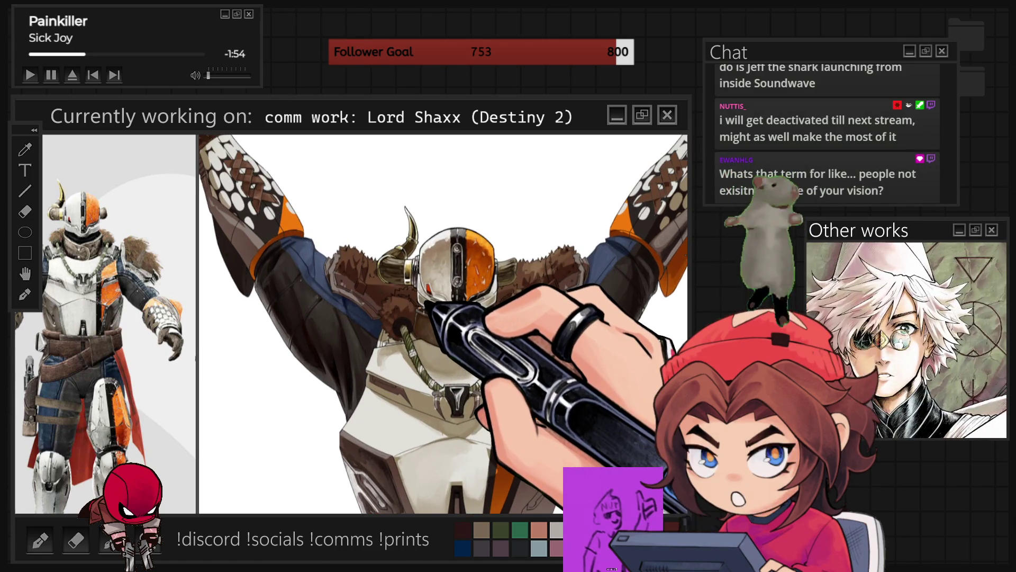
{"action": "scroll", "coordinate": [443, 324], "scroll_direction": "up", "scroll_amount": 3}
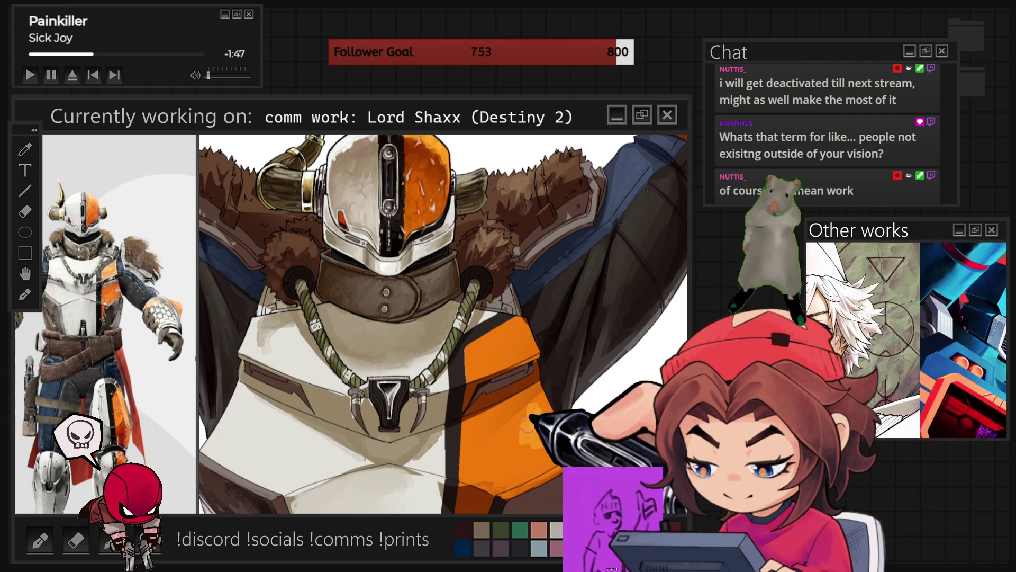
{"action": "mouse_move", "coordinate": [526, 410]}
{"action": "left_mouse_down"}
{"action": "mouse_move", "coordinate": [543, 448]}
{"action": "mouse_move", "coordinate": [488, 450]}
{"action": "left_mouse_up"}
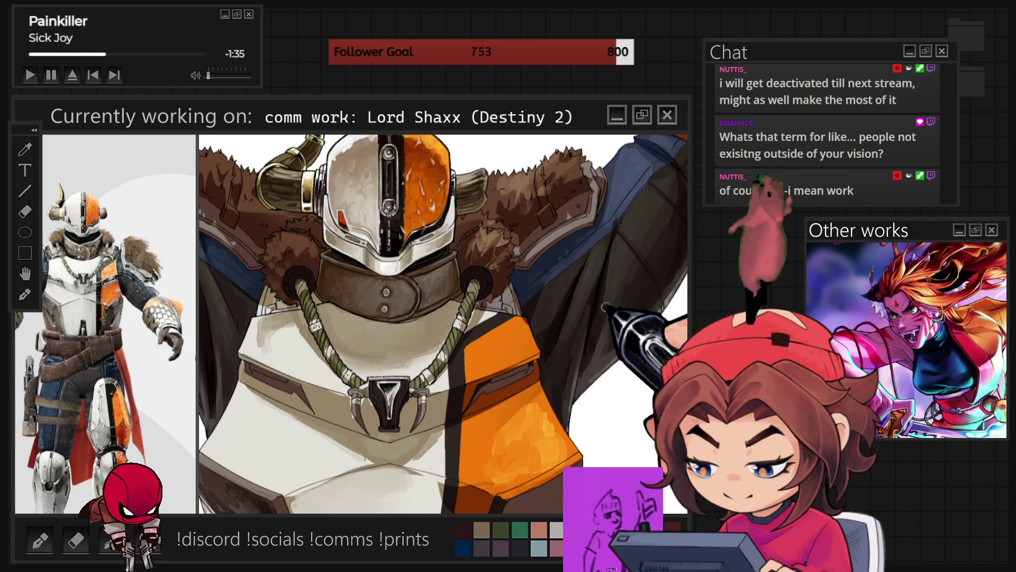
{"action": "key", "text": "ctrl+0"}
{"action": "key", "text": "ctrl+minus"}
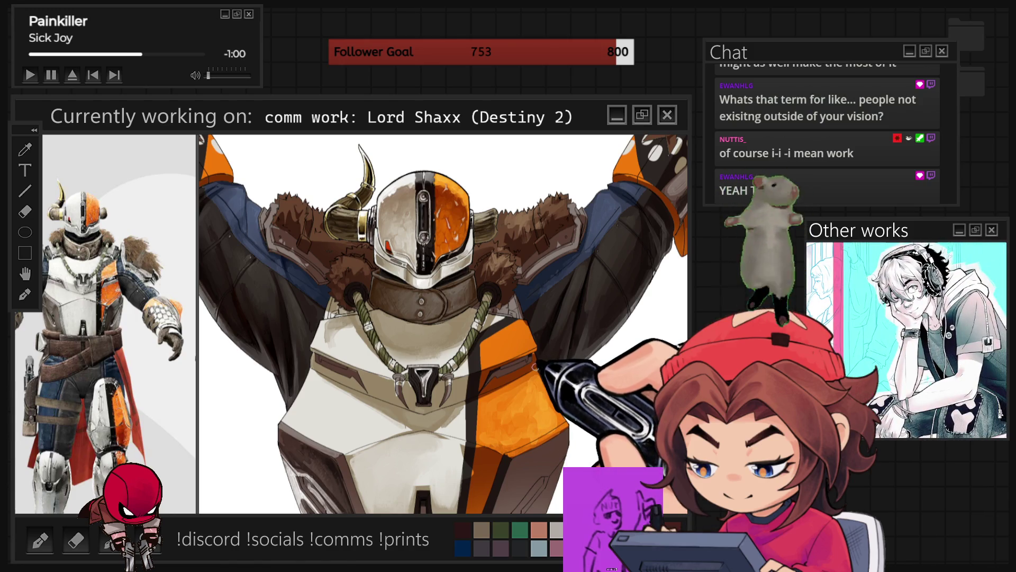
Review the whole upper figure, then zoom back in on the helmet and chest armour to paint textured shading and darker edges
{"action": "key", "text": "ctrl+minus"}
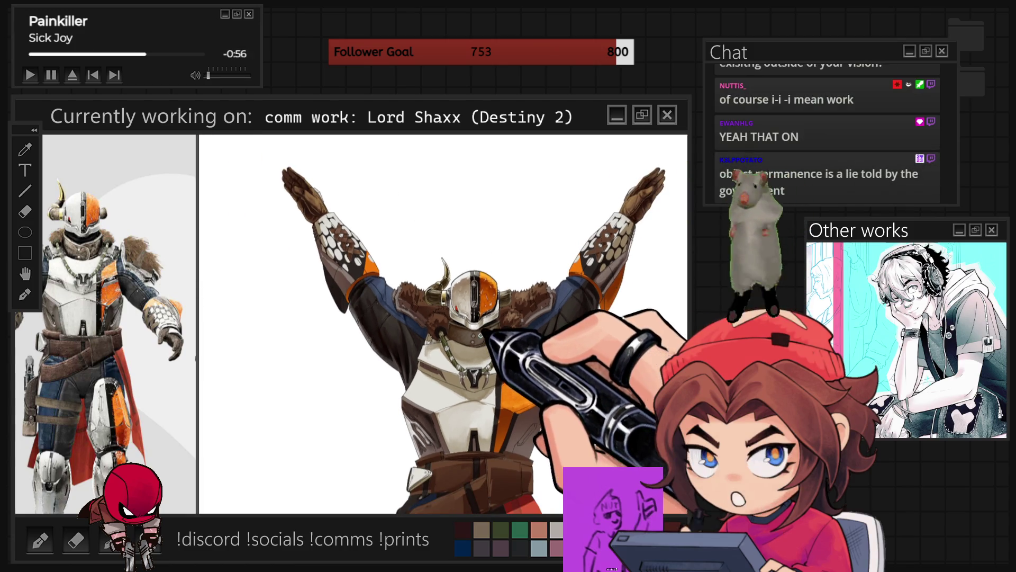
{"action": "key", "text": "ctrl+plus"}
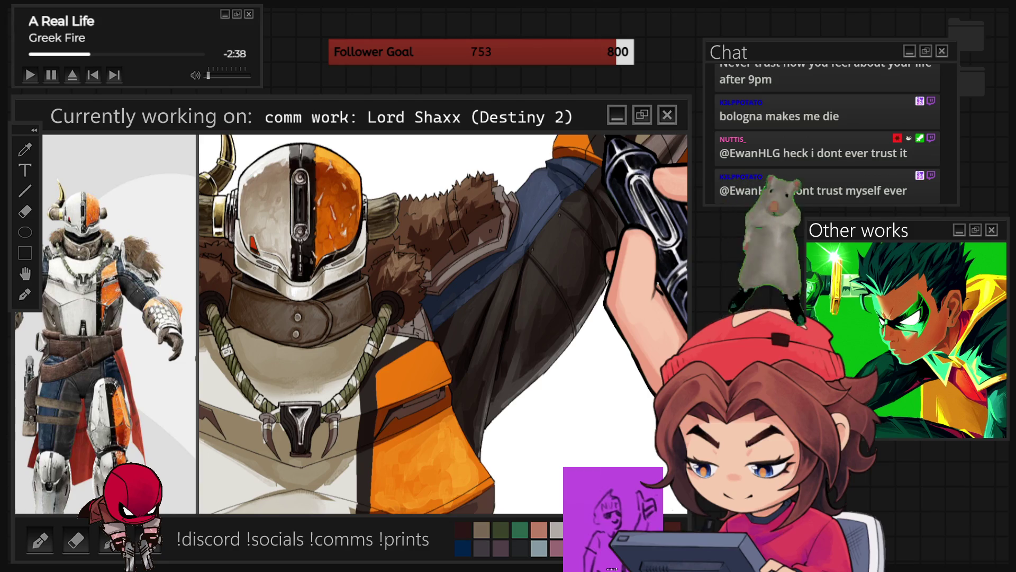
Paint soft grey shading on the white chest plate around and below the clawed necklace
{"action": "scroll", "coordinate": [443, 324], "scroll_direction": "down", "scroll_amount": 5}
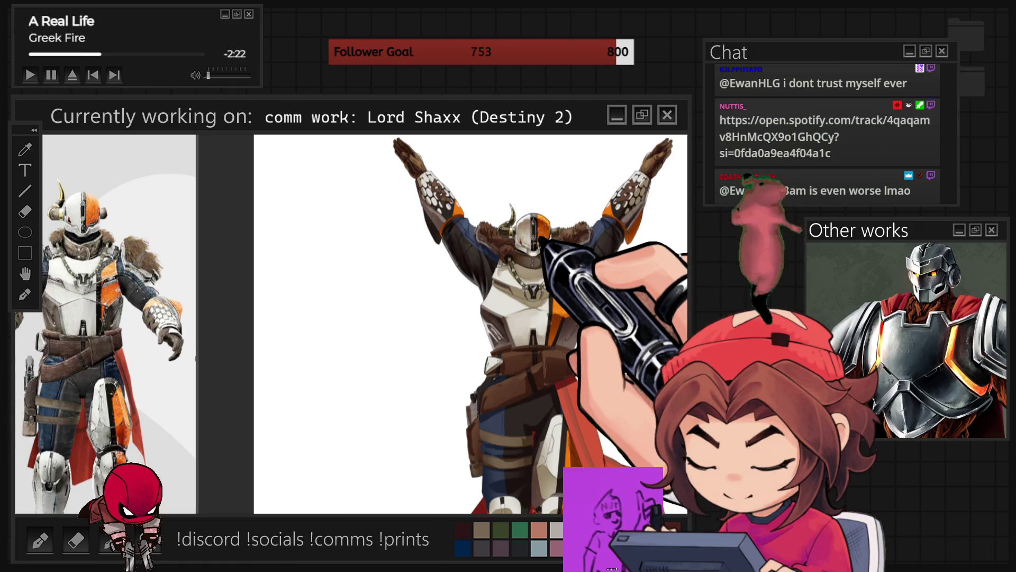
{"action": "scroll", "coordinate": [557, 316], "scroll_direction": "up", "scroll_amount": 2}
{"action": "scroll", "coordinate": [557, 316], "scroll_direction": "up", "scroll_amount": 3}
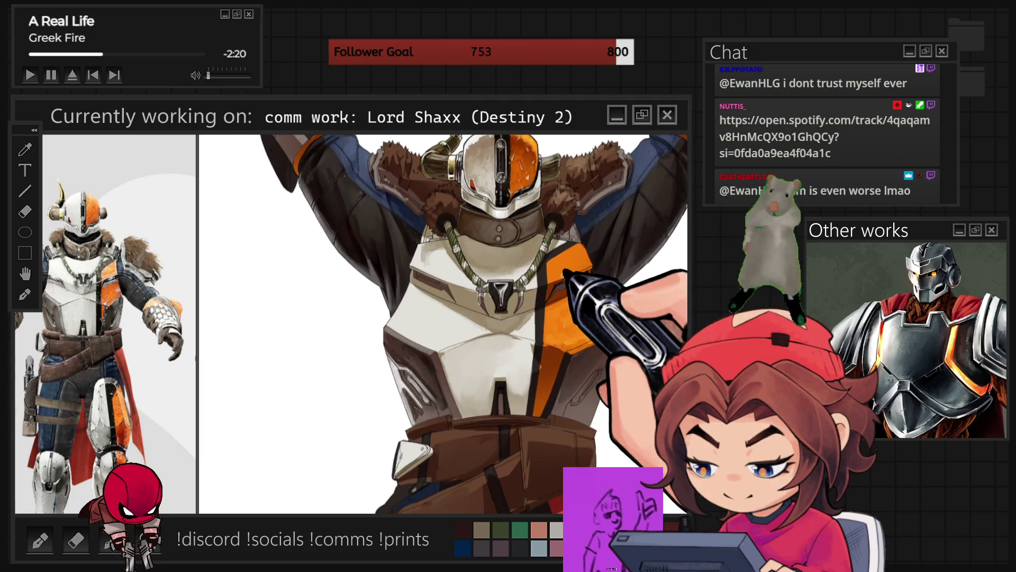
{"action": "scroll", "coordinate": [562, 290], "scroll_direction": "up", "scroll_amount": 1}
{"action": "scroll", "coordinate": [562, 290], "scroll_direction": "up", "scroll_amount": 1}
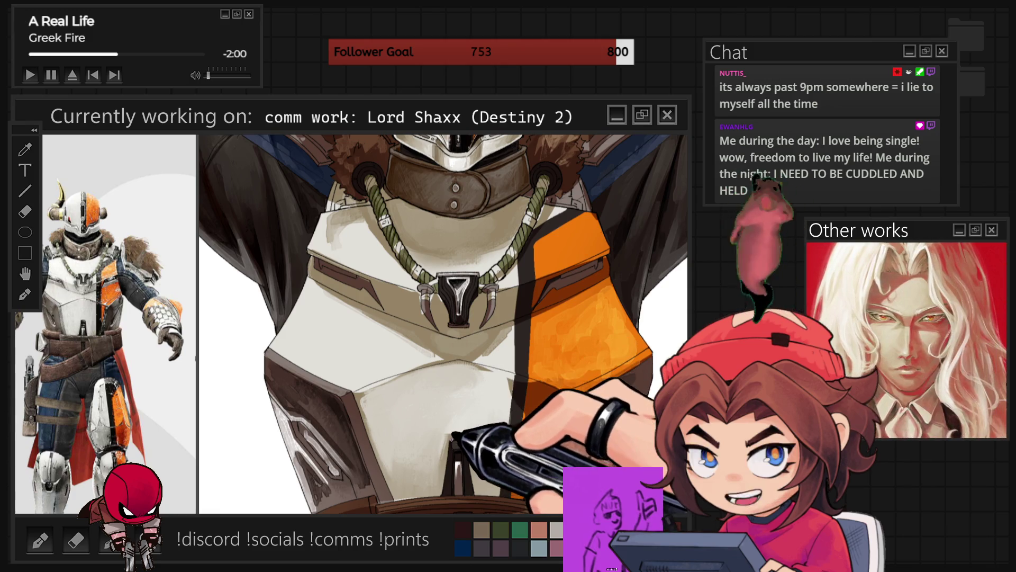
{"action": "scroll", "coordinate": [443, 324], "scroll_direction": "up", "scroll_amount": 2}
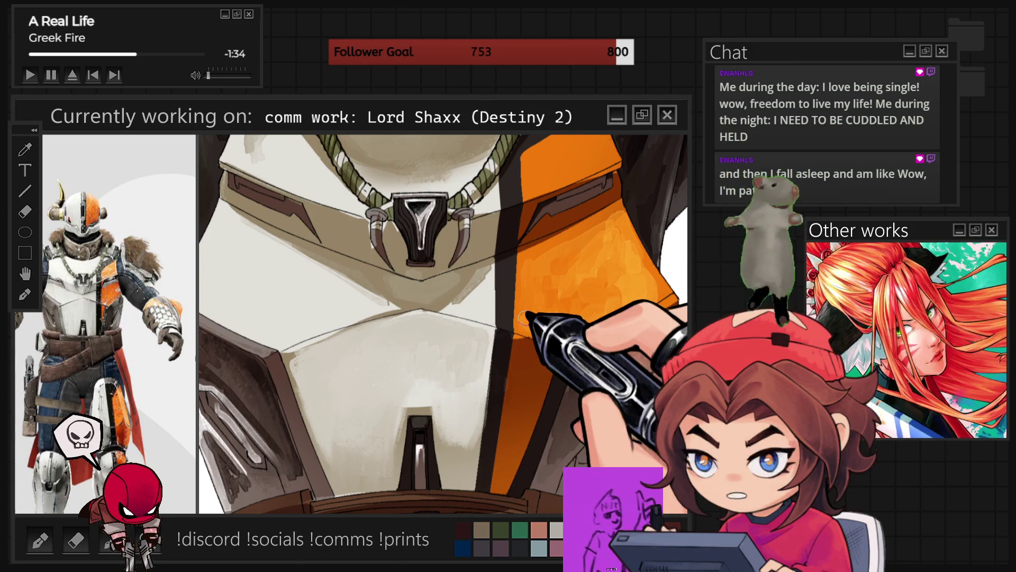
Paint shadows on the white chest plate and down the orange torso stripe
{"action": "scroll", "coordinate": [524, 316], "scroll_direction": "down", "scroll_amount": 2}
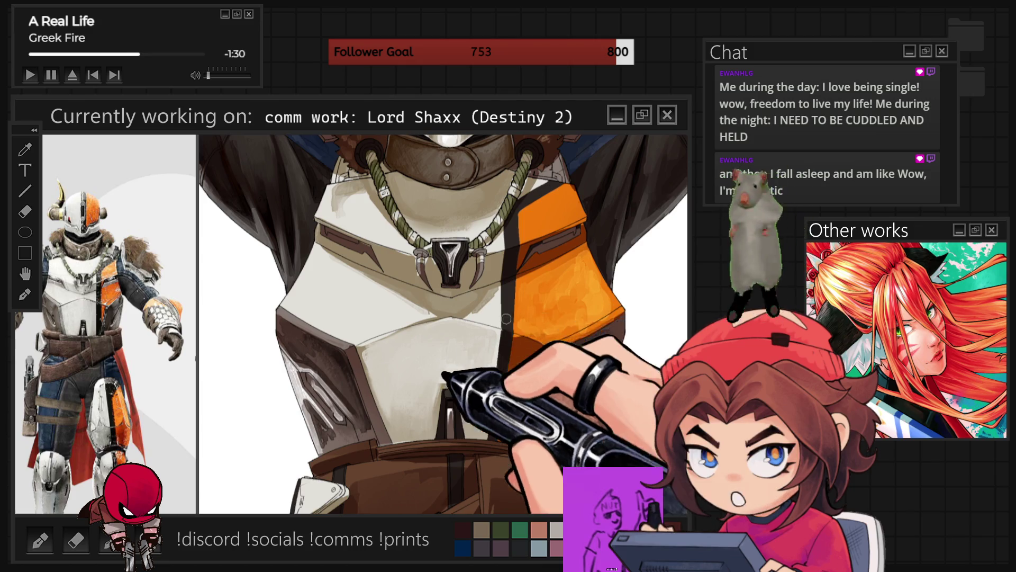
{"action": "scroll", "coordinate": [506, 318], "scroll_direction": "down", "scroll_amount": 5}
{"action": "scroll", "coordinate": [528, 380], "scroll_direction": "up", "scroll_amount": 4}
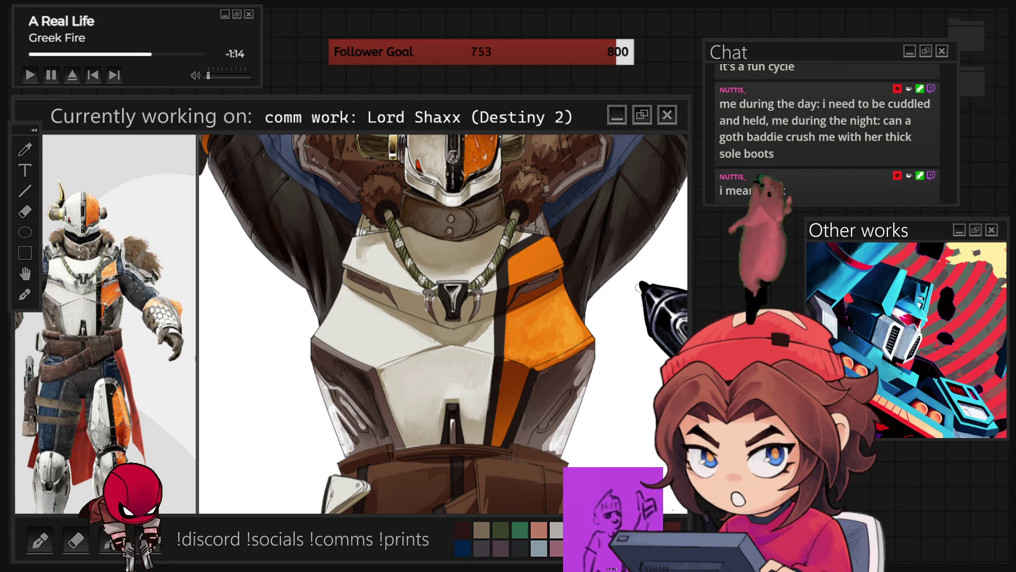
{"action": "scroll", "coordinate": [511, 309], "scroll_direction": "up", "scroll_amount": 3}
Render shading on the helmet, fur collar and shoulder straps, then zoom out to view more of the figure
{"action": "scroll", "coordinate": [511, 309], "scroll_direction": "up", "scroll_amount": 3}
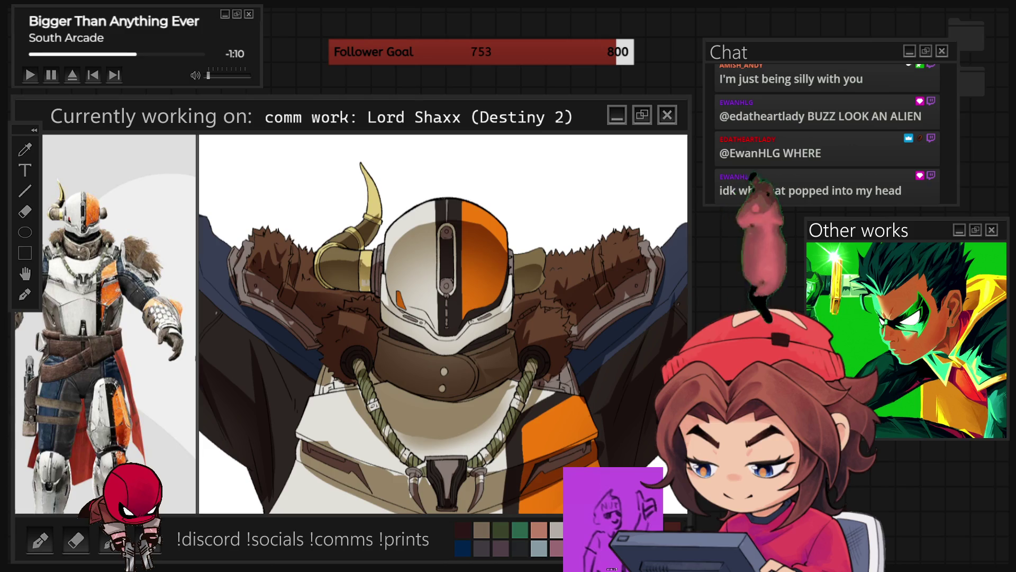
{"action": "key", "text": "ctrl+minus"}
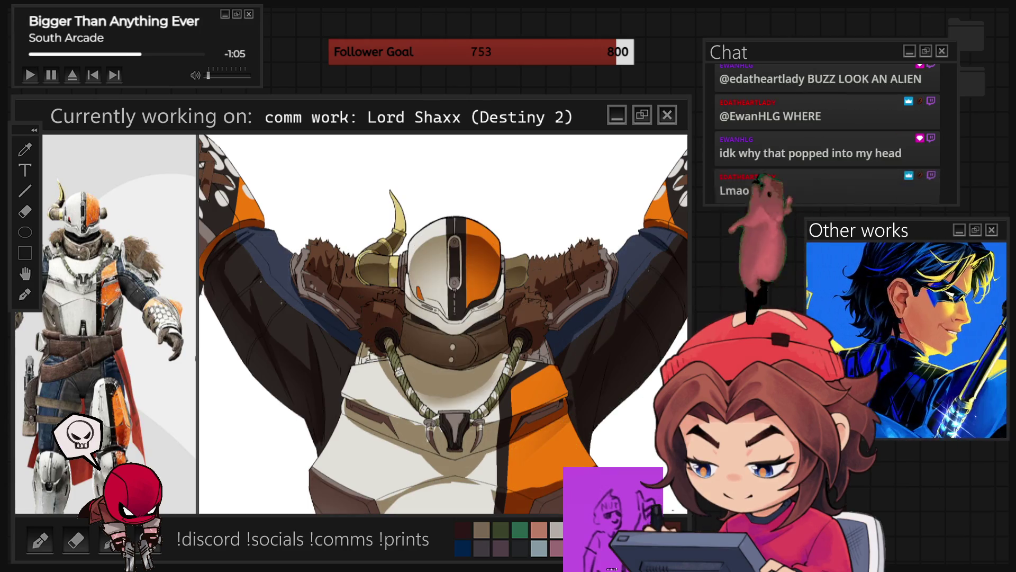
{"action": "key", "text": "ctrl+minus"}
{"action": "key", "text": "ctrl+plus"}
{"action": "key", "text": "ctrl+minus"}
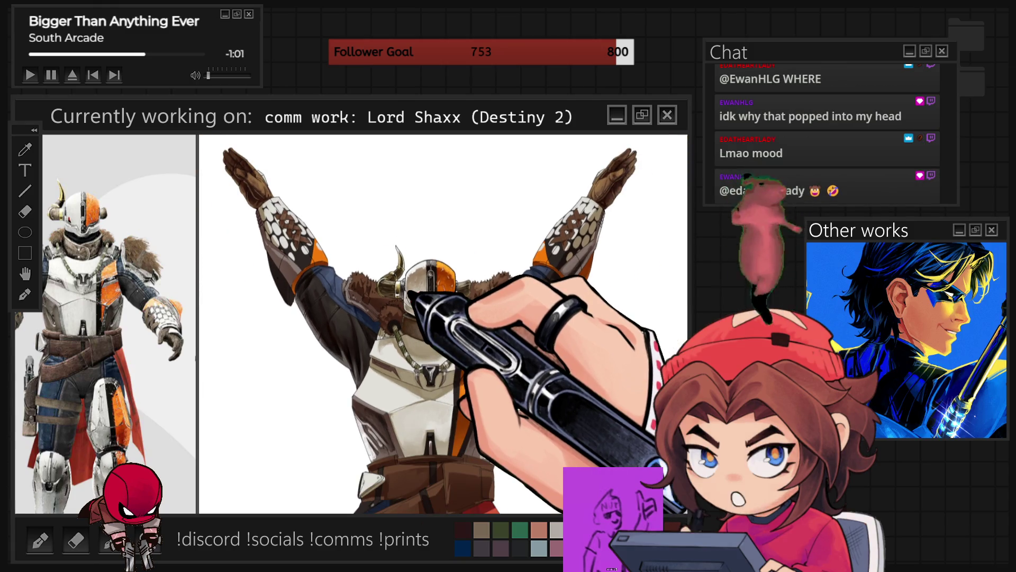
{"action": "key", "text": "ctrl+plus"}
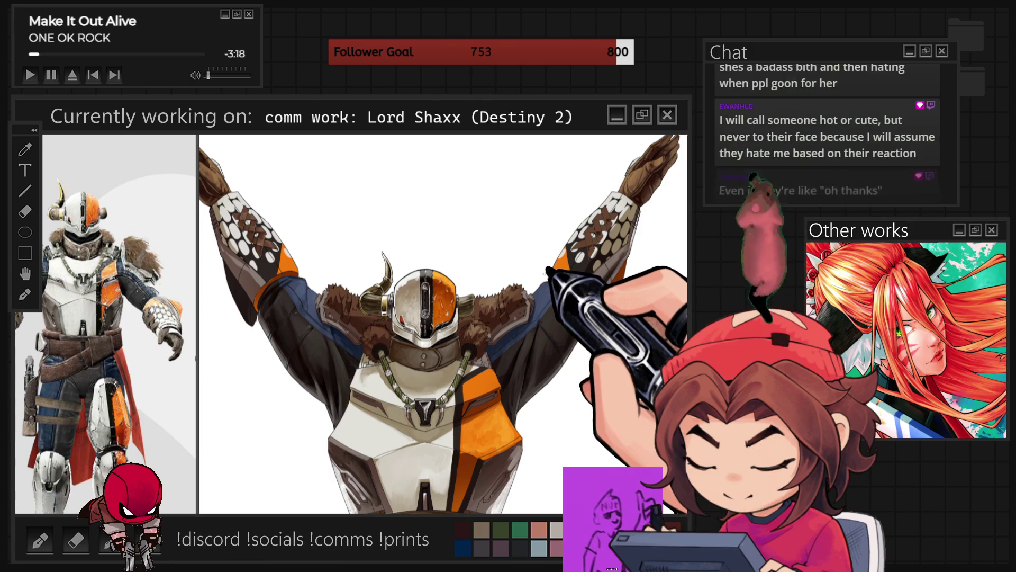
{"action": "scroll", "coordinate": [547, 335], "scroll_direction": "down", "scroll_amount": 2}
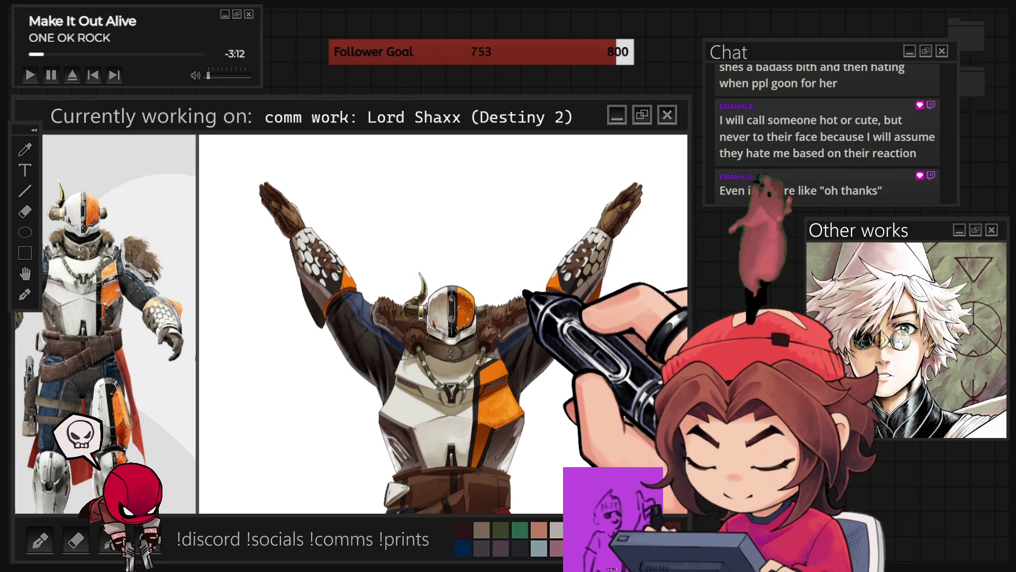
Add shading to the helmet's white and orange halves around the dark visor
{"action": "scroll", "coordinate": [548, 373], "scroll_direction": "up", "scroll_amount": 5}
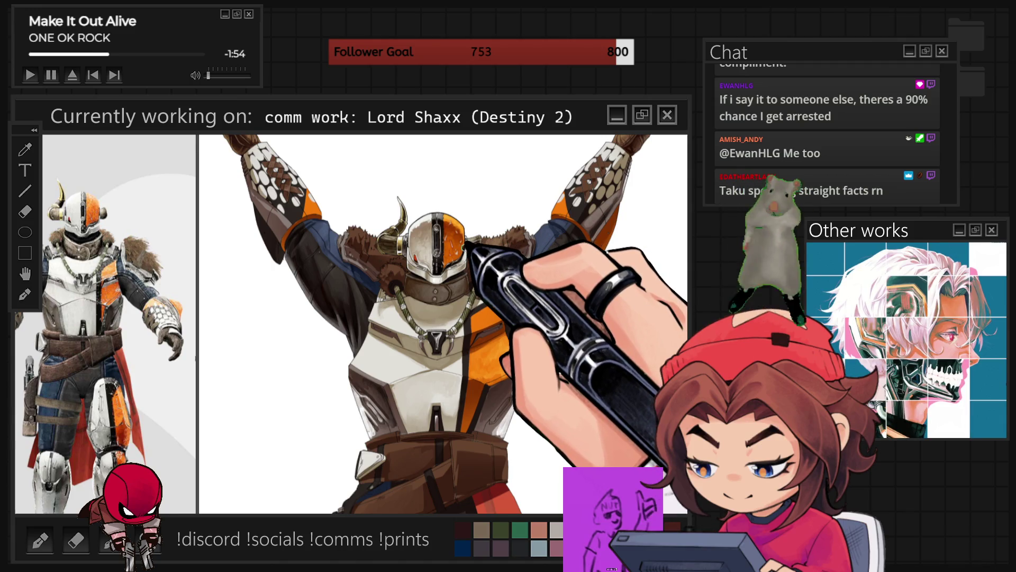
{"action": "scroll", "coordinate": [439, 249], "scroll_direction": "up", "scroll_amount": 5}
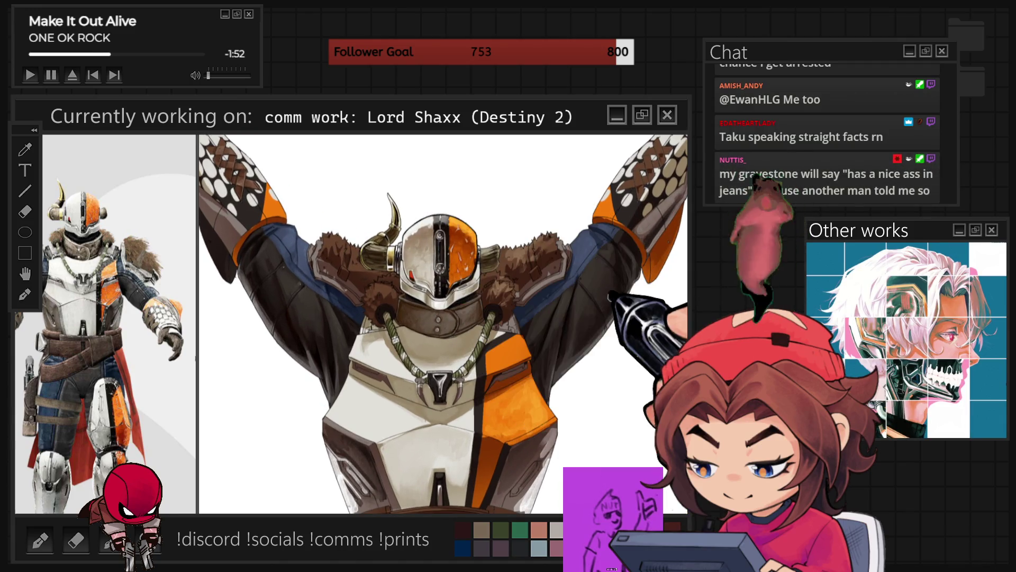